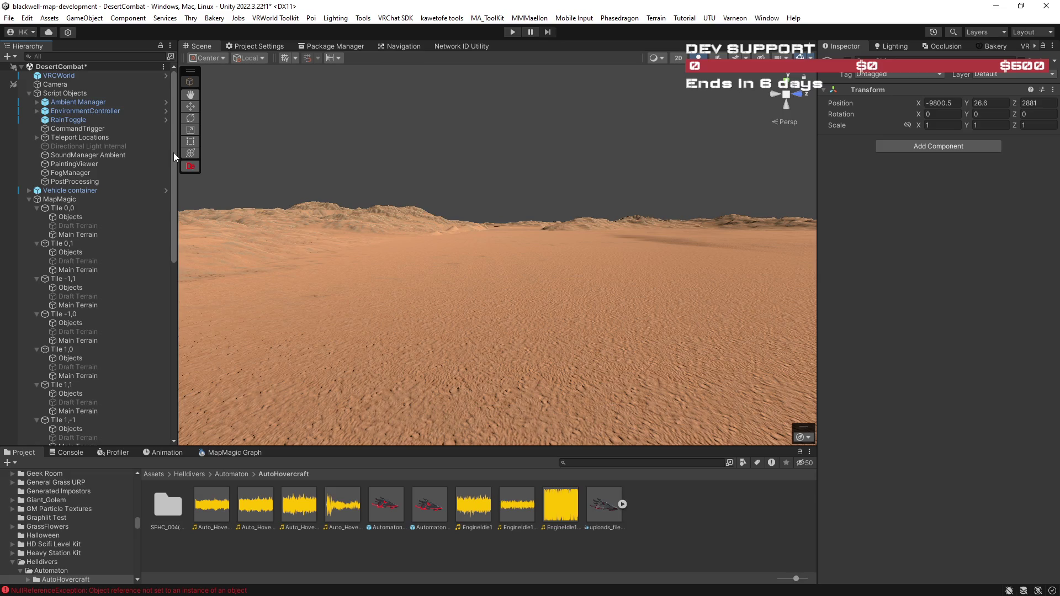
- Orbit across the desert terrain, then open the recorded gameplay video in Media Player
mouse_move(434, 244)
left_mouse_down()
mouse_move(497, 248)
mouse_move(450, 243)
mouse_move(452, 252)
left_mouse_up()
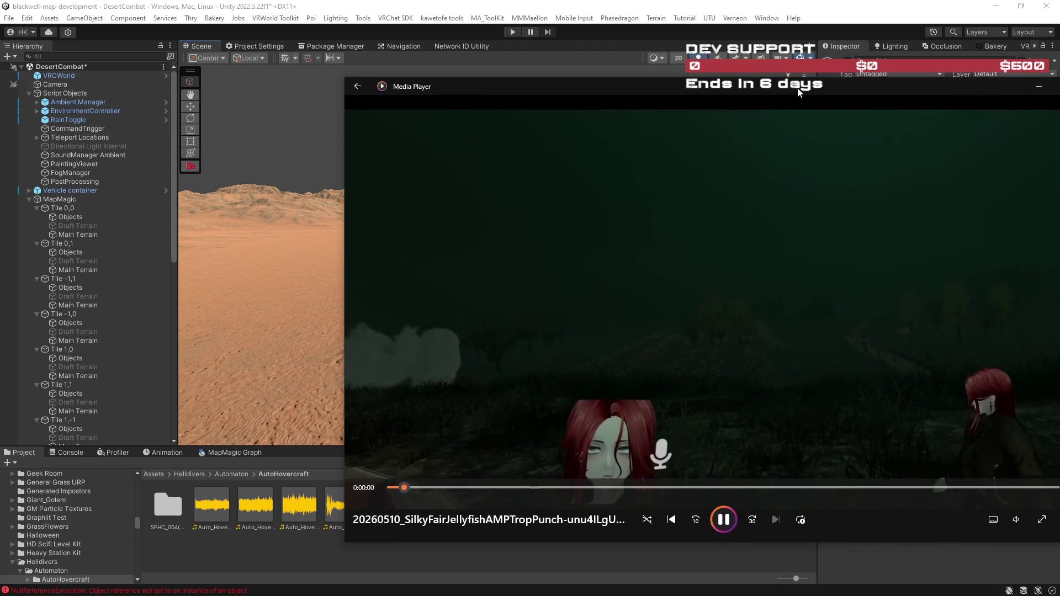
double_click(810, 95)
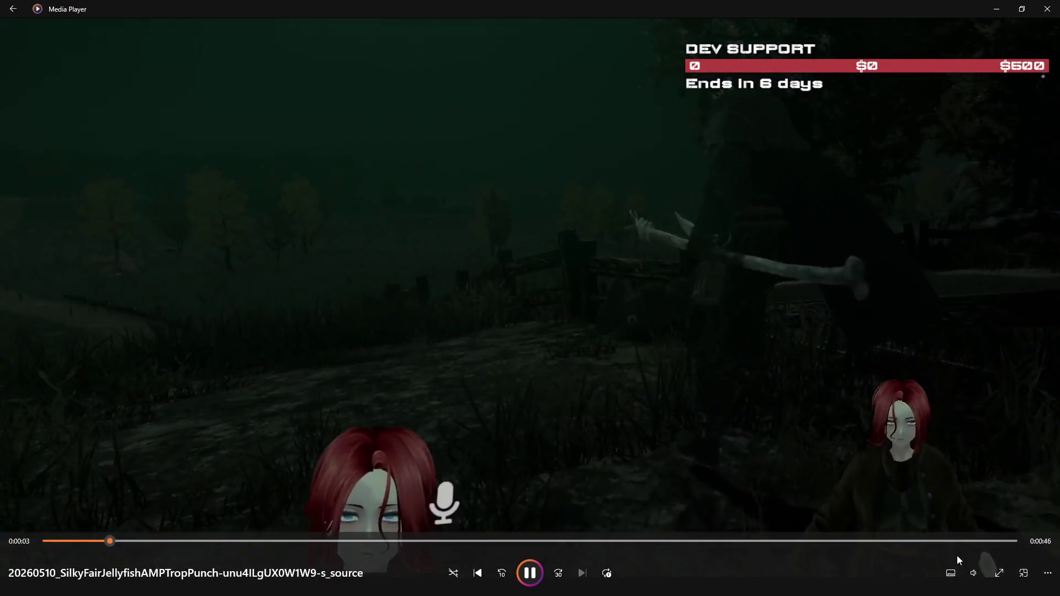
- Lower the gameplay video's volume from 48, settling at about 41
left_click(974, 573)
mouse_move(979, 544)
left_mouse_down()
mouse_move(968, 545)
mouse_move(989, 546)
left_mouse_up()
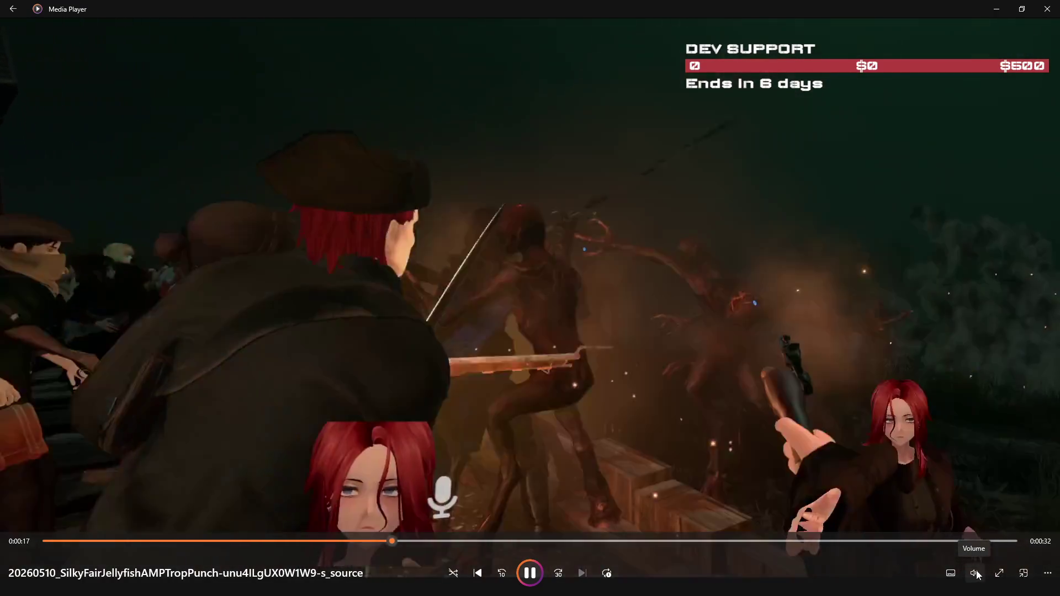
left_click(975, 574)
left_click(953, 544)
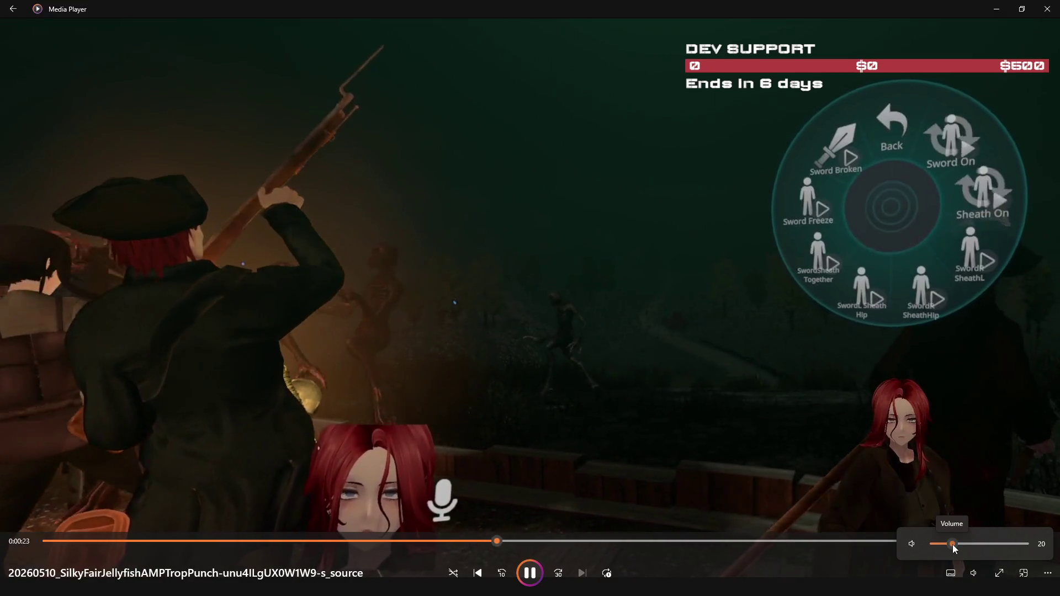
left_click_drag(953, 544, 973, 542)
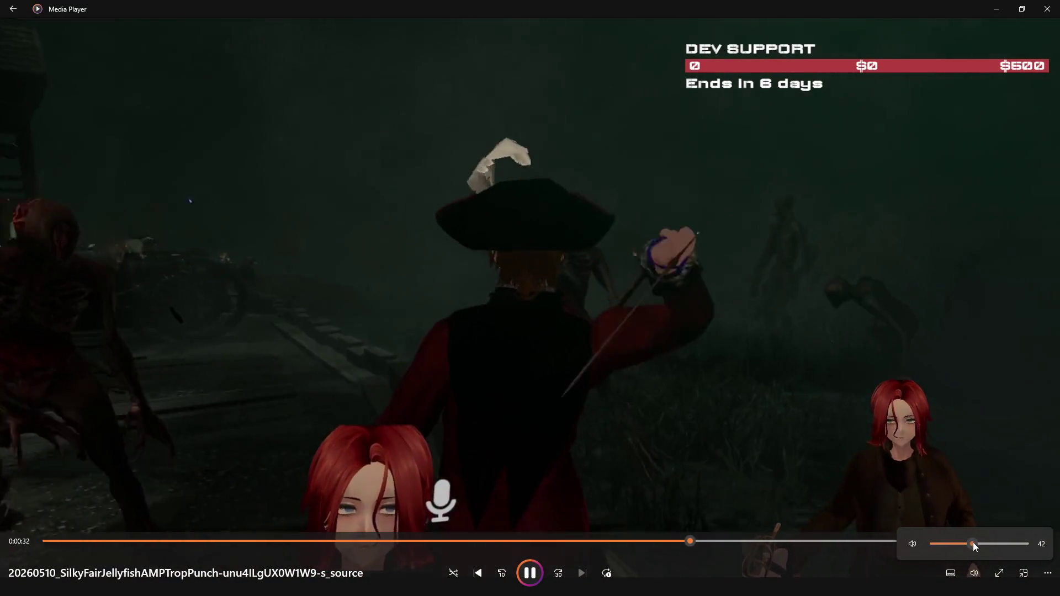
left_click_drag(973, 543, 975, 542)
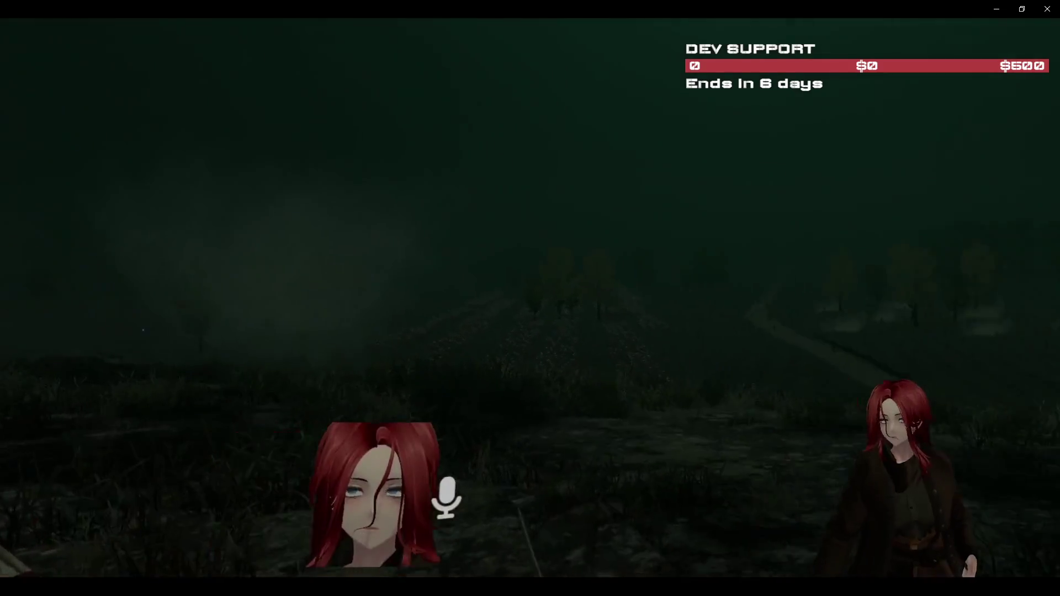
- Skip to the next recorded clip with Ctrl+F and watch it to the burning camp scene
key("ctrl+f")
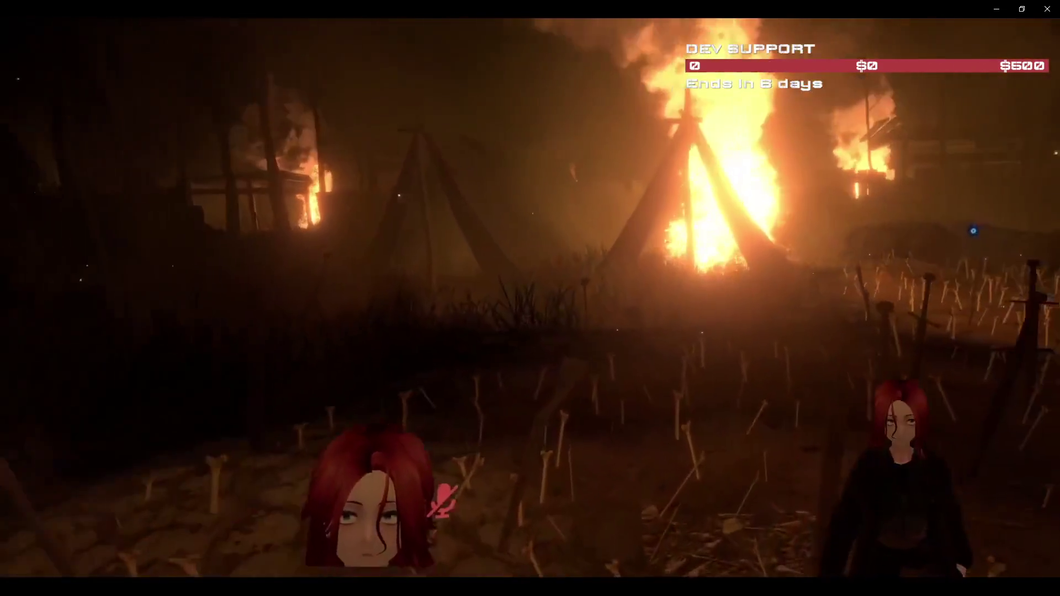
mouse_move(909, 505)
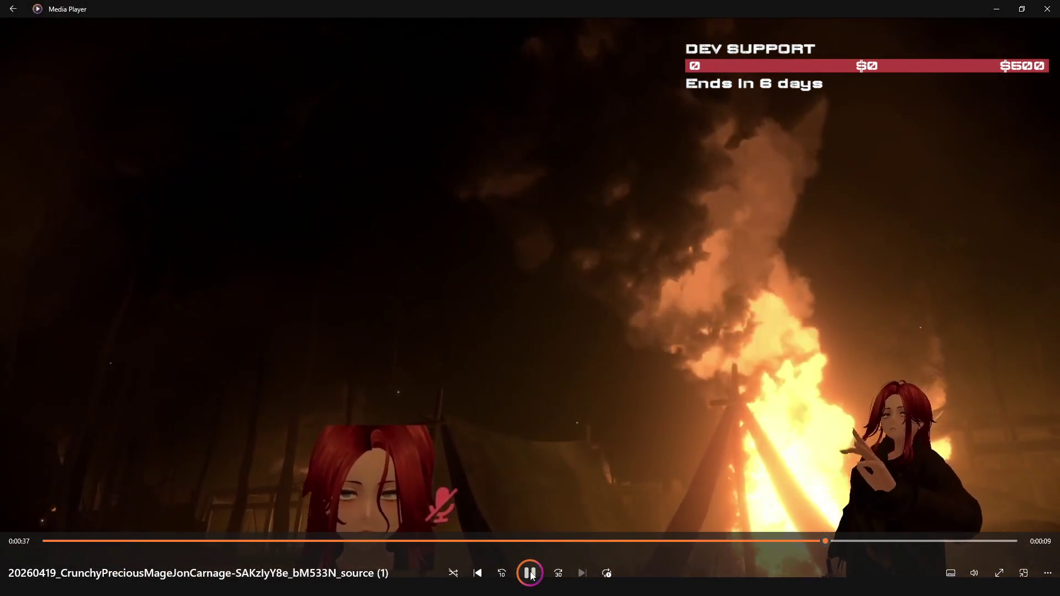
- Pause the campfire clip at 0:37
left_click(530, 575)
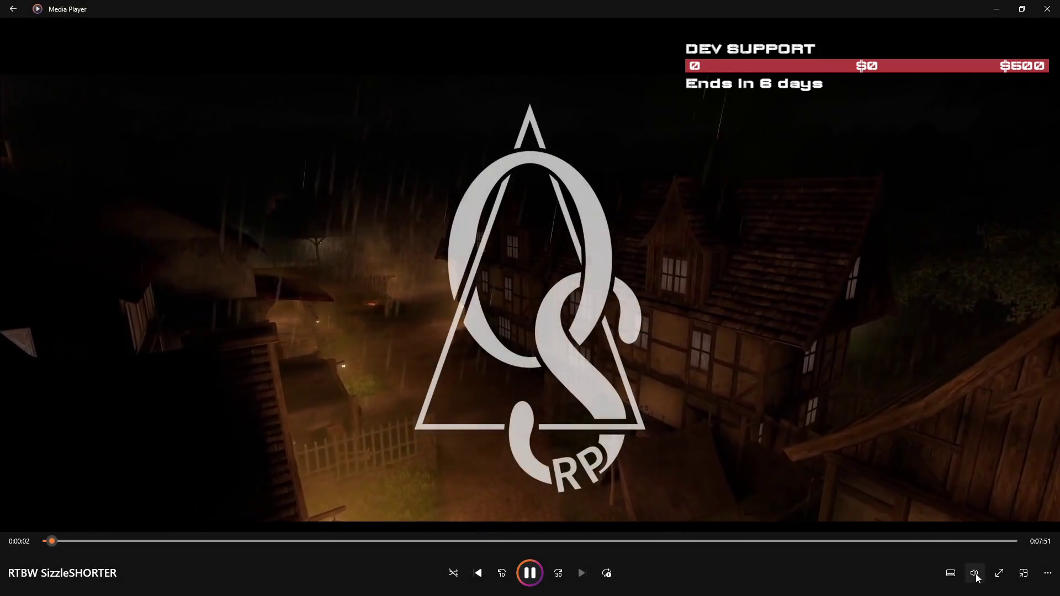
left_click(534, 575)
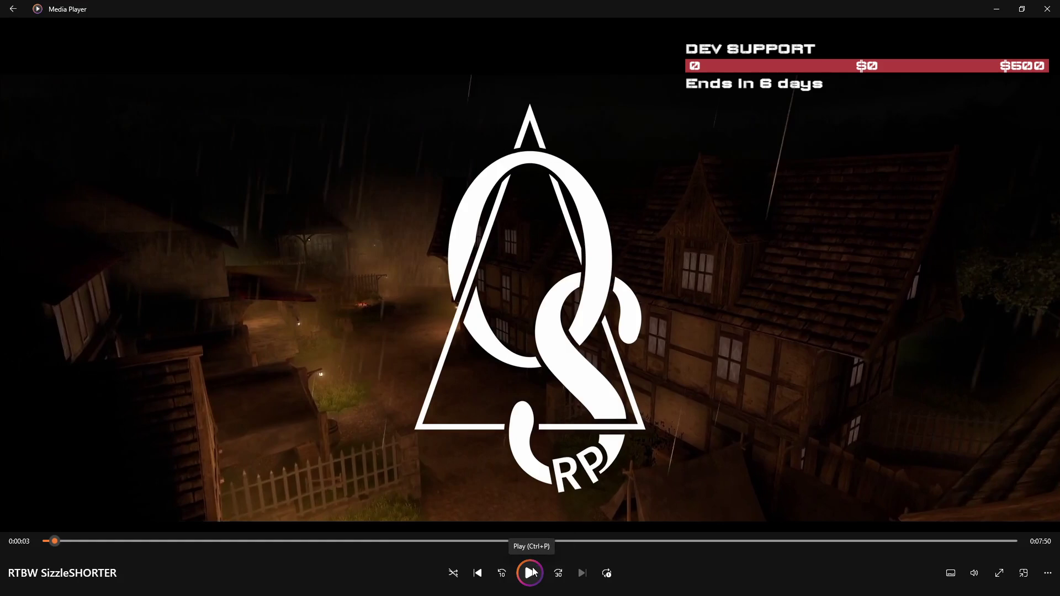
left_click(530, 574)
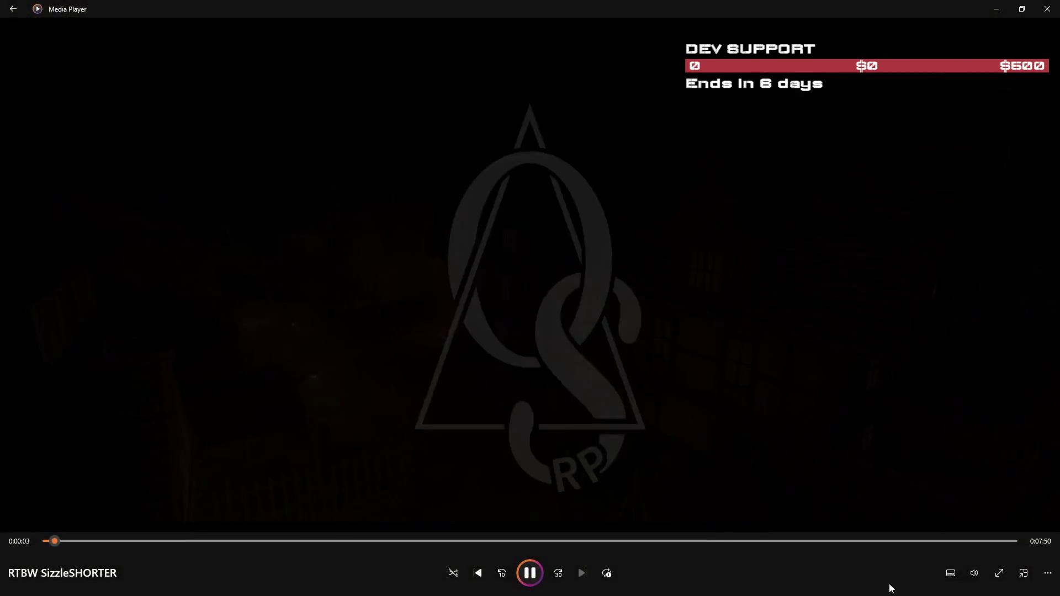
left_click(974, 574)
left_click(981, 545)
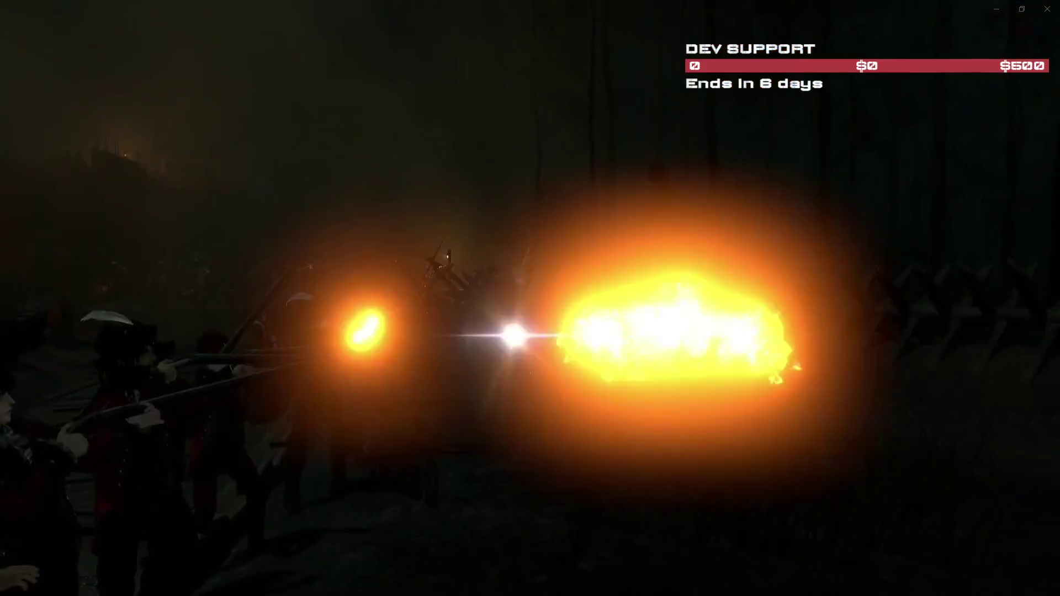
mouse_move(495, 544)
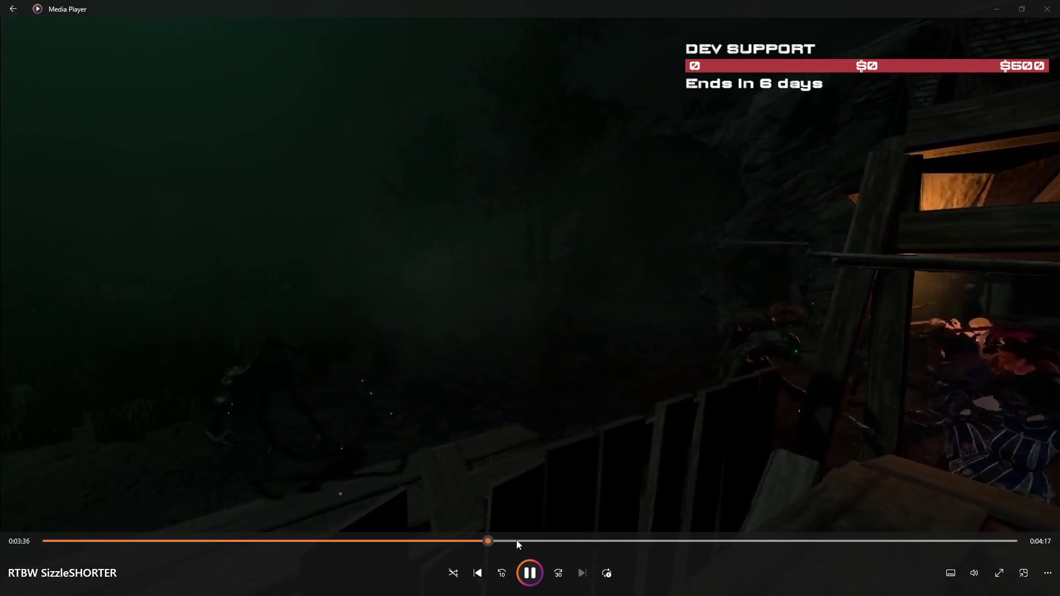
left_click(518, 540)
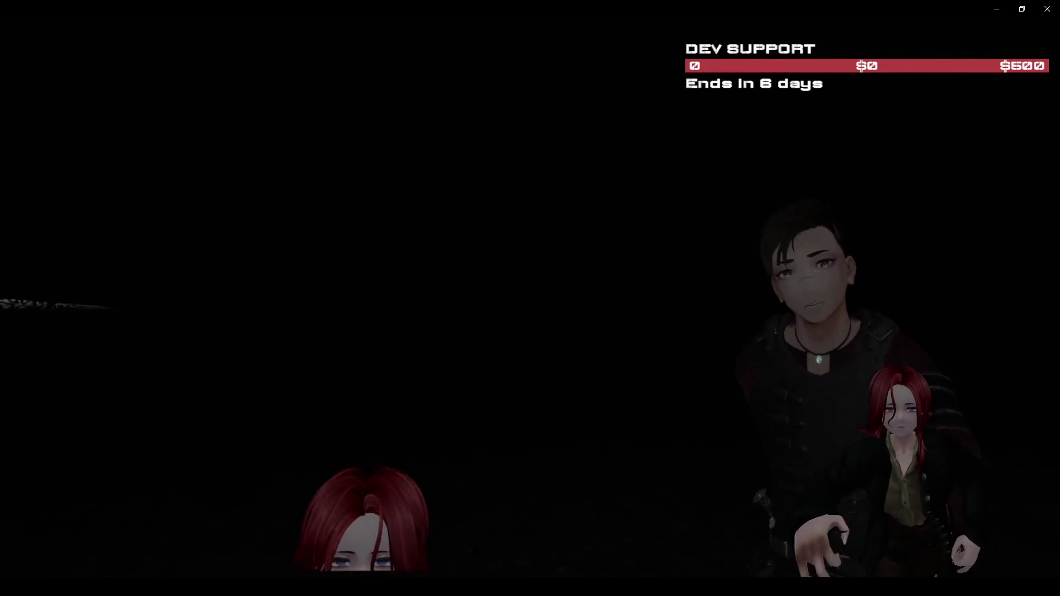
- Pause the stream clip at 0:00:28 and close Media Player to return to the Unity desert scene
mouse_move(840, 546)
key("space")
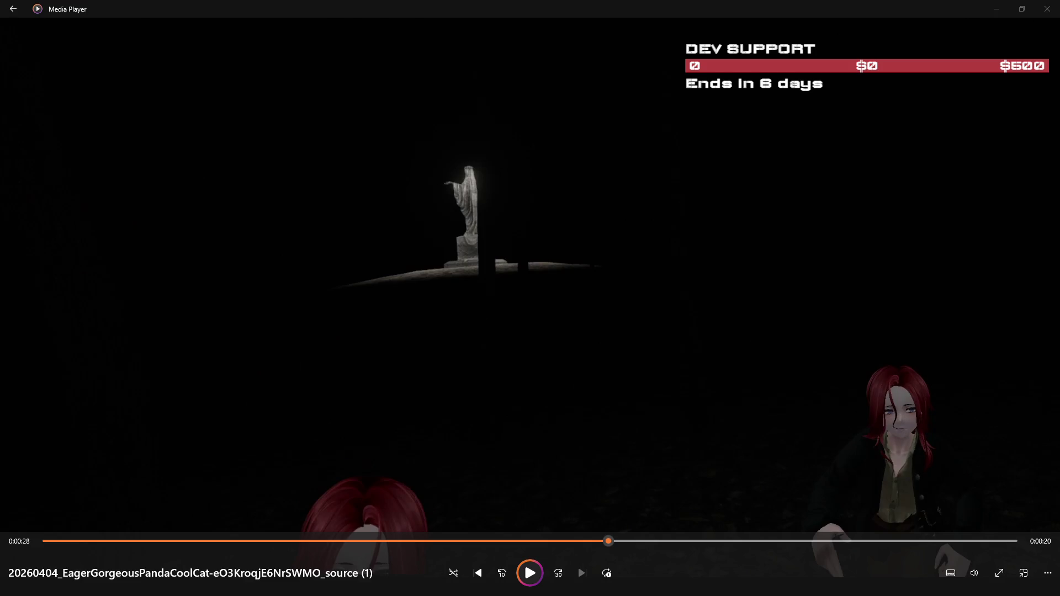
left_click(1048, 9)
left_click_drag(710, 292, 624, 239)
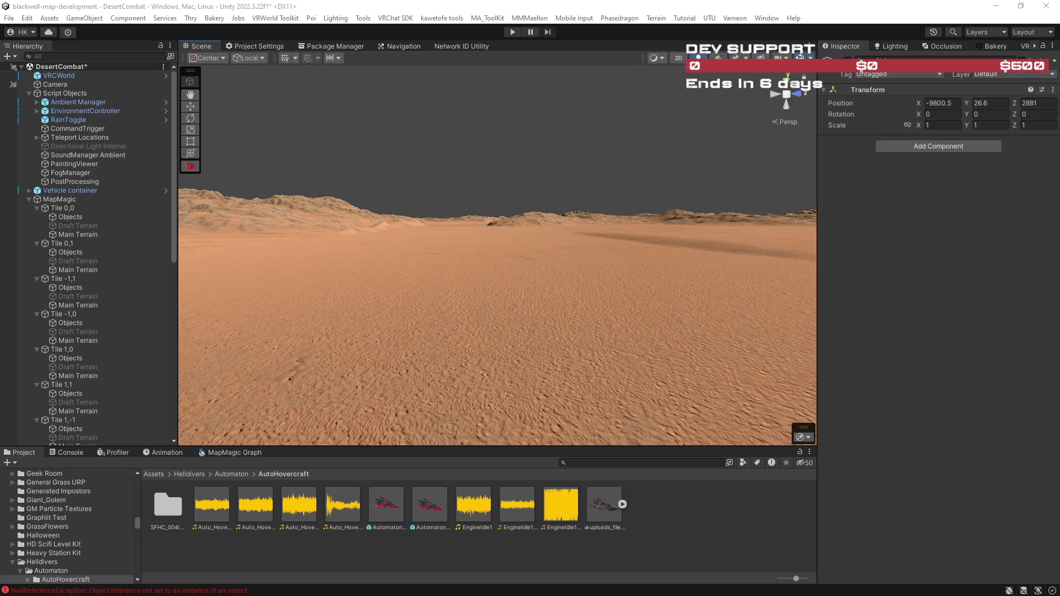
- Tilt the Scene view toward the horizon and turn on sky and atmosphere rendering
left_click_drag(647, 363, 556, 308)
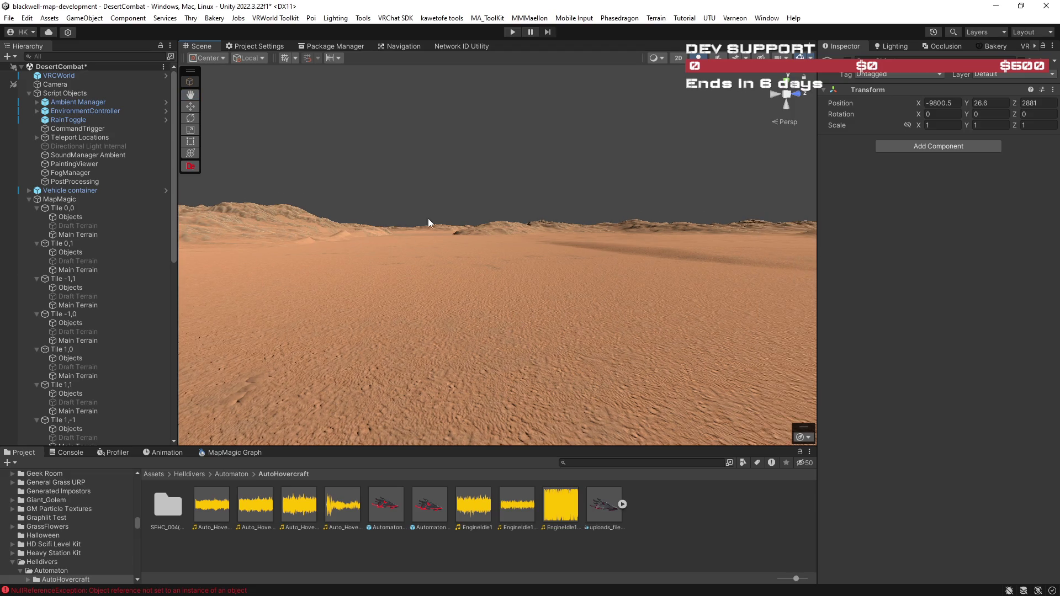
left_click(730, 57)
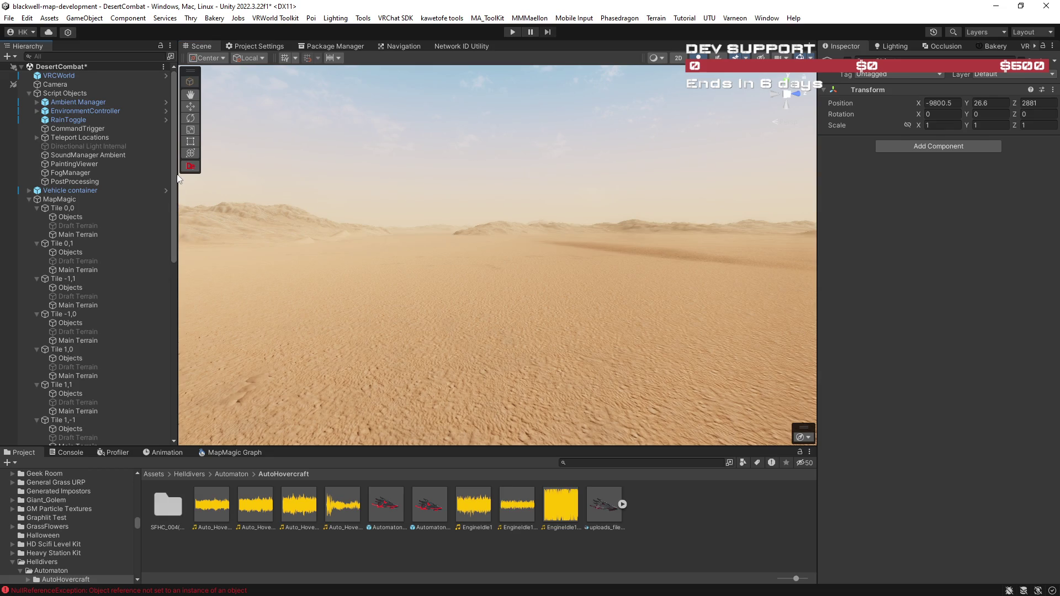
left_click(87, 58)
- Filter Hierarchy by 'draft', set all Draft Terrains to Y -14.4 on the FLYING layer, then clear the filter
type("aft")
left_click(82, 74)
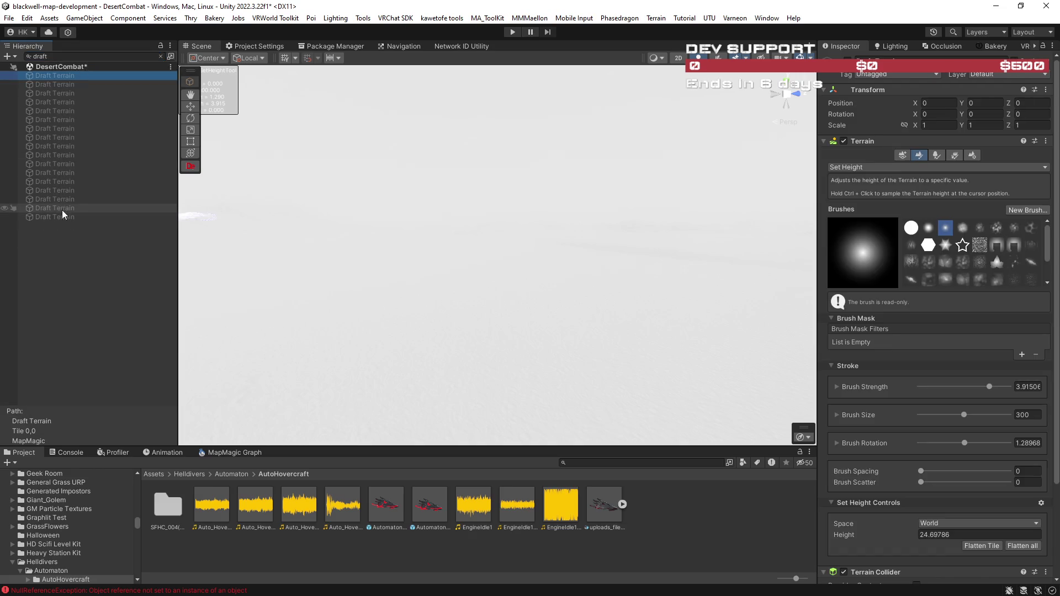
left_click(62, 217, "shift")
left_click(970, 105)
left_click_drag(969, 105, 940, 108)
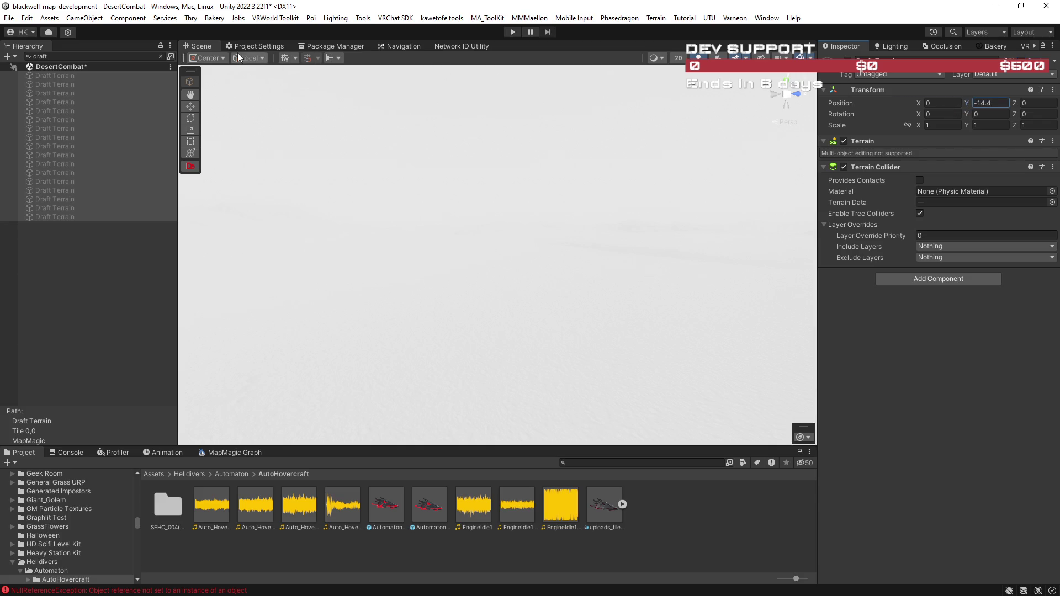
left_click(1000, 74)
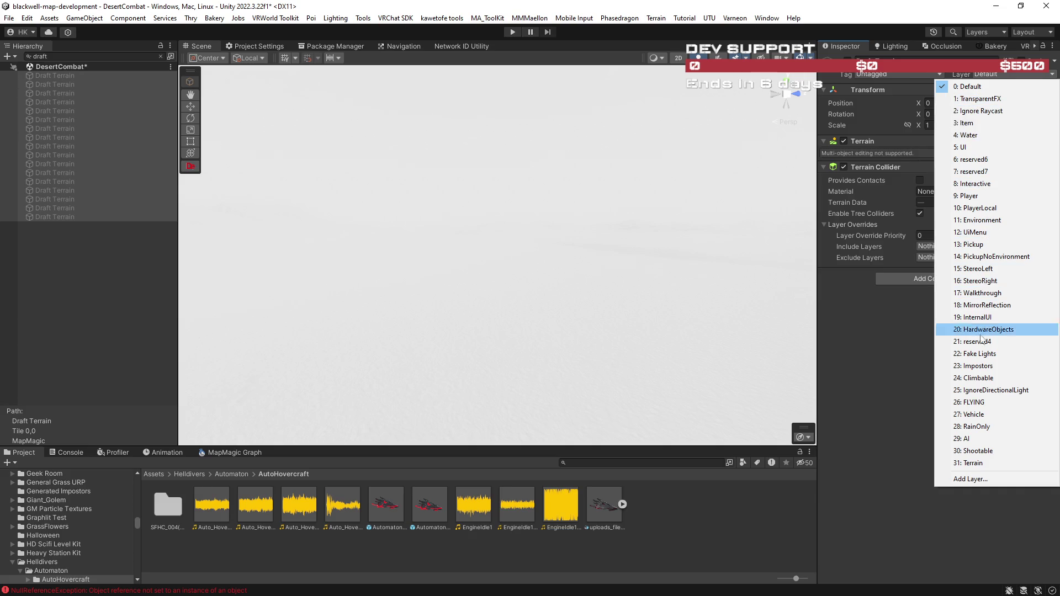
left_click(982, 402)
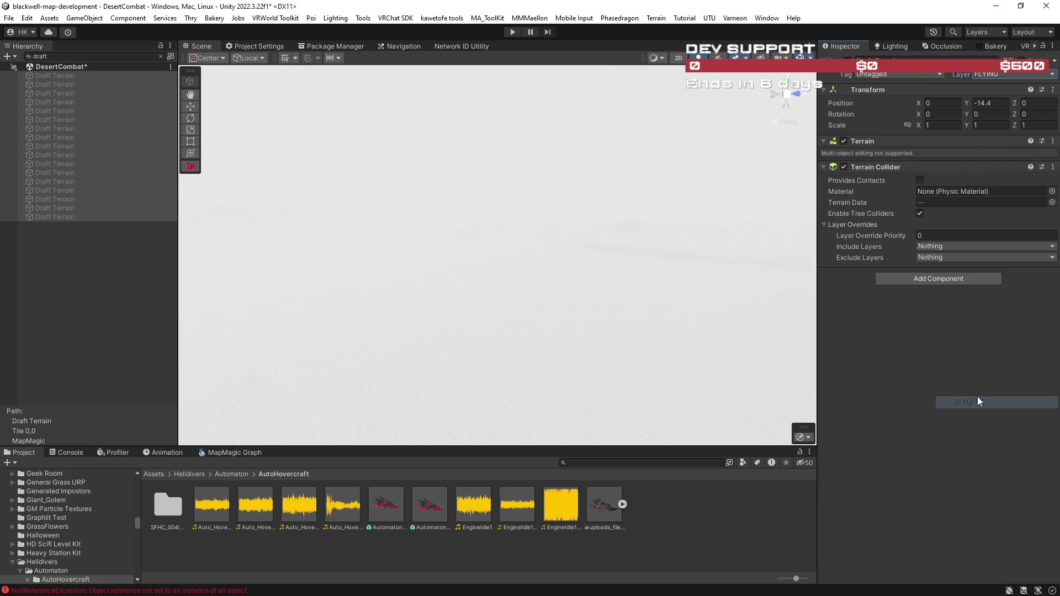
left_click(160, 57)
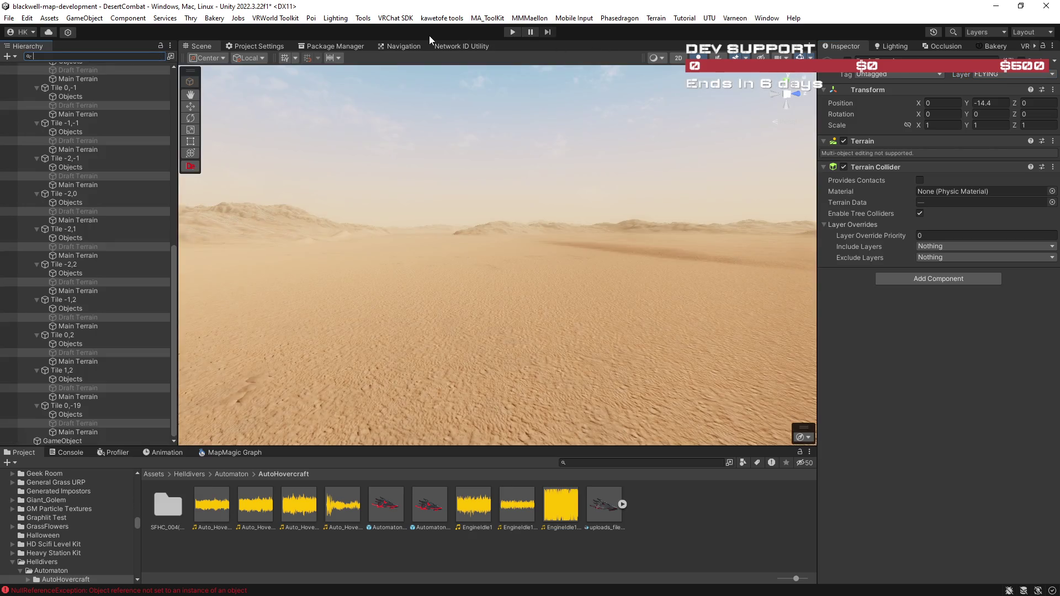
- Open Project Settings on the Quality page listing the VRC quality levels
left_click(252, 47)
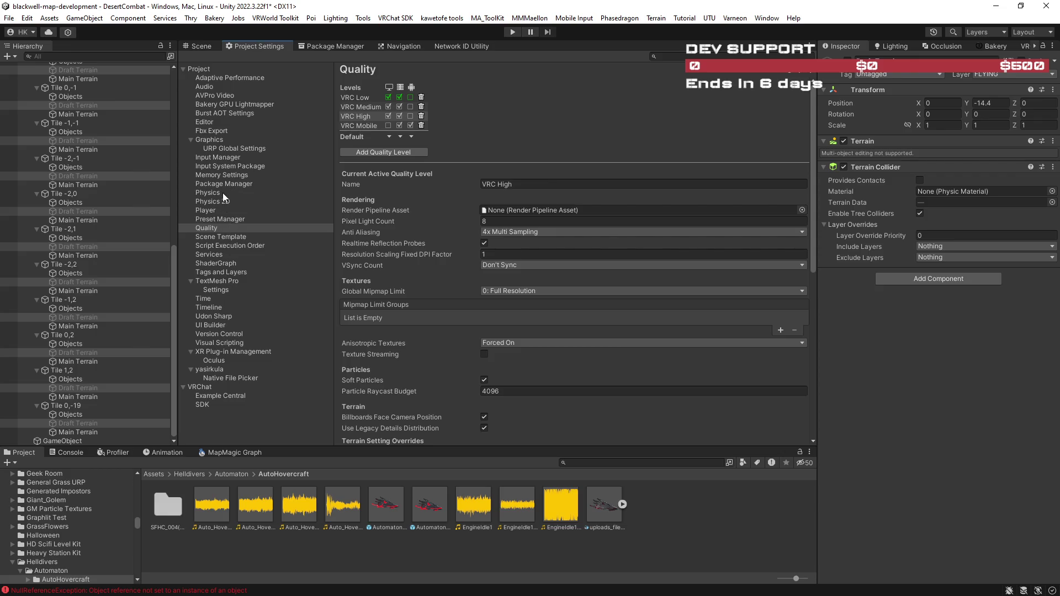
- Tick FLYING×FLYING in the Physics Layer Collision Matrix, then go back to the Scene view
left_click(207, 194)
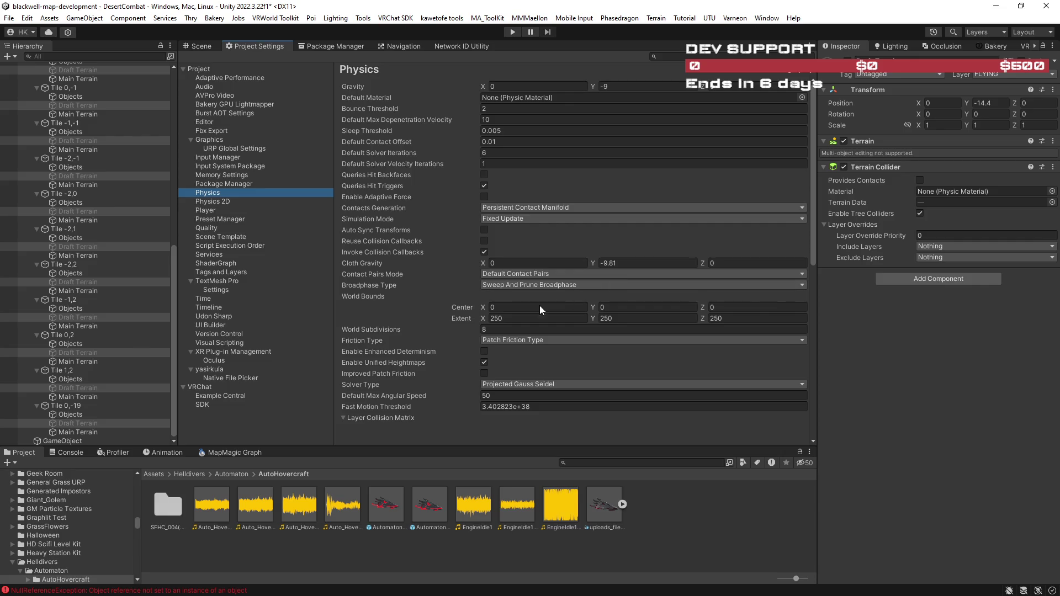
scroll(448, 306, "down", 10)
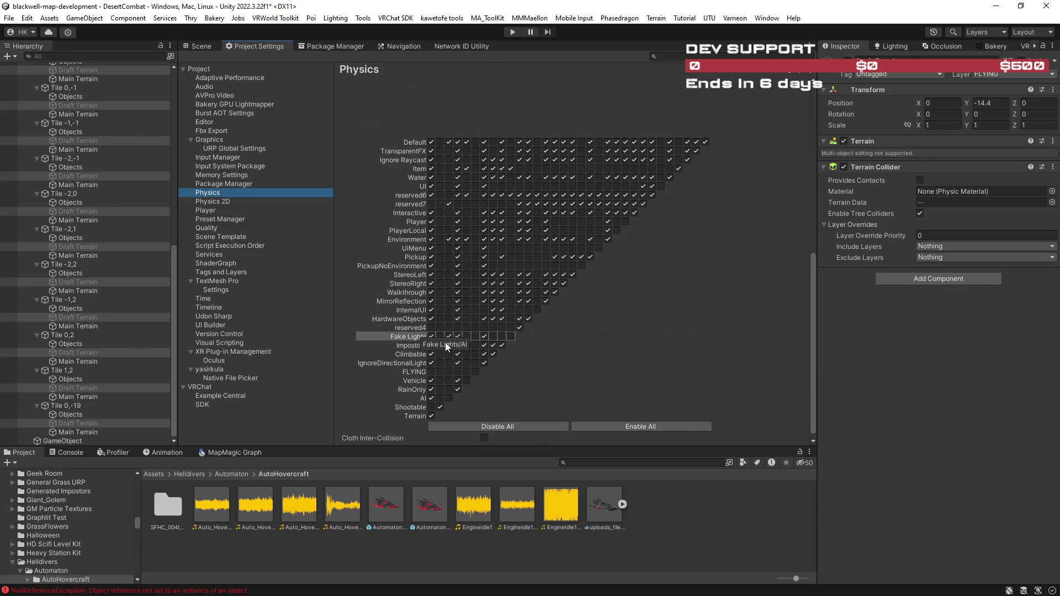
scroll(432, 372, "up", 5)
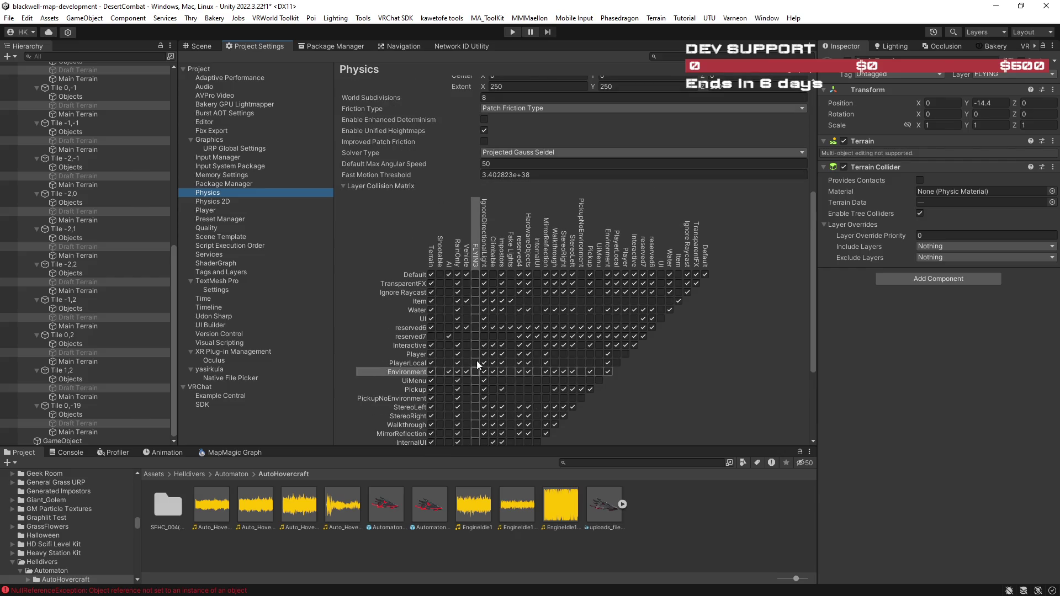
scroll(475, 307, "down", 5)
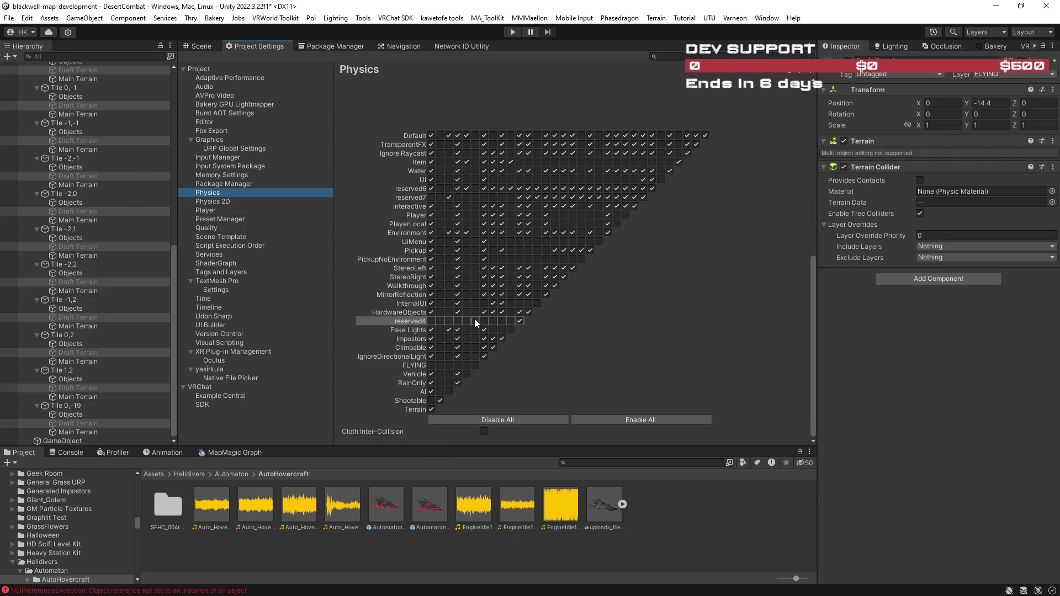
left_click(475, 365)
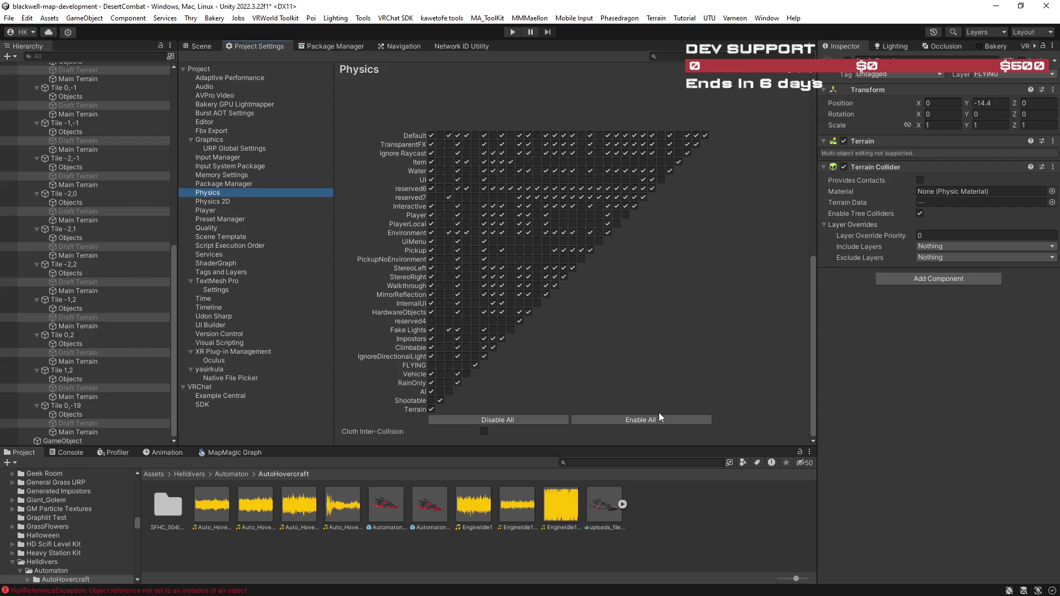
scroll(418, 148, "up", 3)
left_click(206, 46)
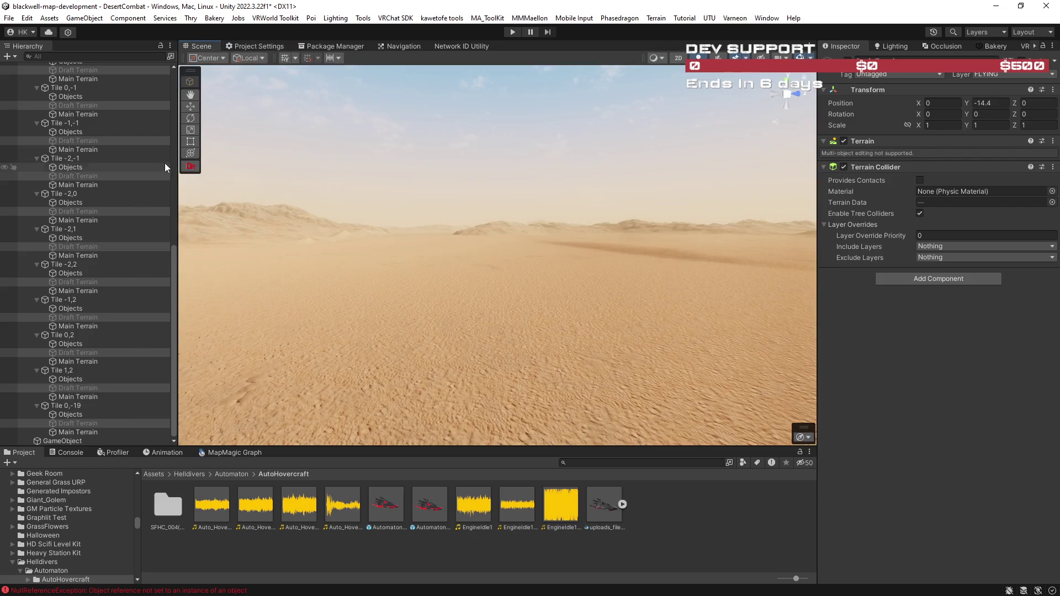
- Collapse MapMagic, expand the Vehicle container, and show Automaton Drop Ship 3's hover settings in the Inspector
mouse_move(431, 255)
left_mouse_down()
mouse_move(921, 237)
mouse_move(946, 268)
mouse_move(694, 274)
mouse_move(438, 264)
mouse_move(525, 239)
mouse_move(498, 243)
left_mouse_up()
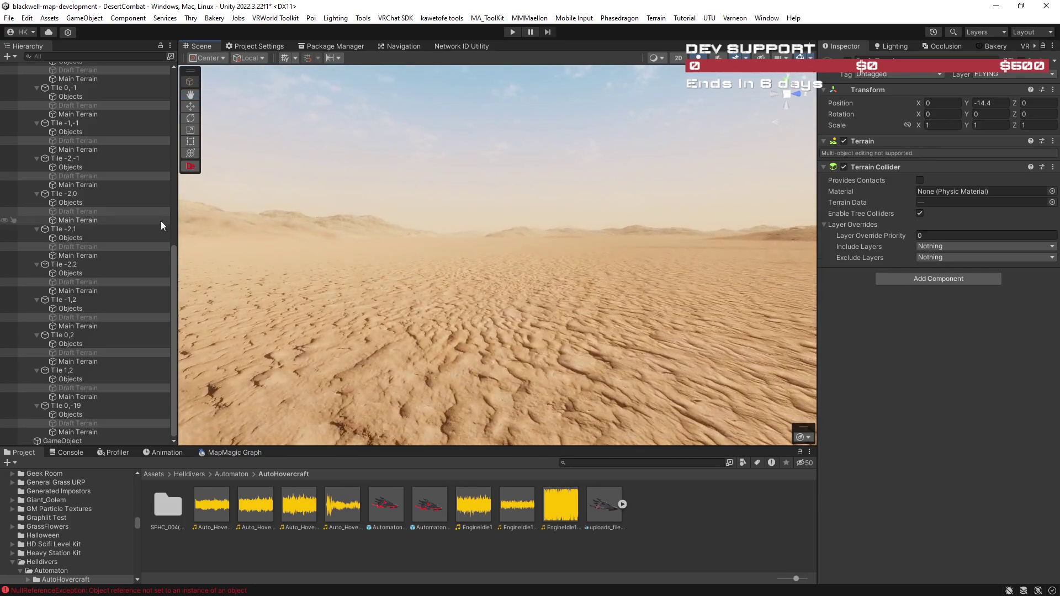
left_click_drag(173, 250, 184, 64)
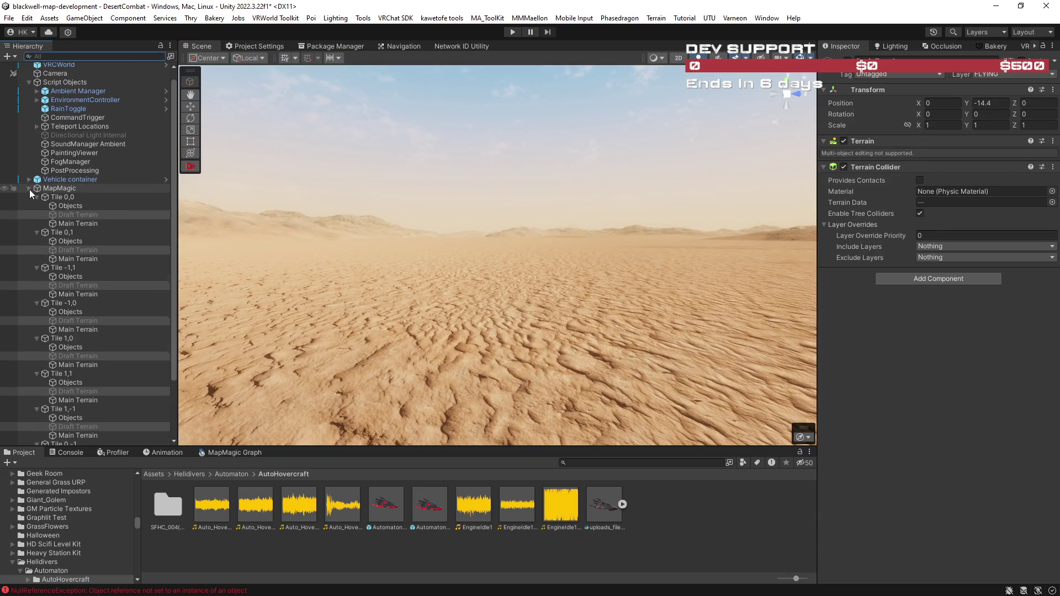
left_click(29, 190)
left_click(29, 191)
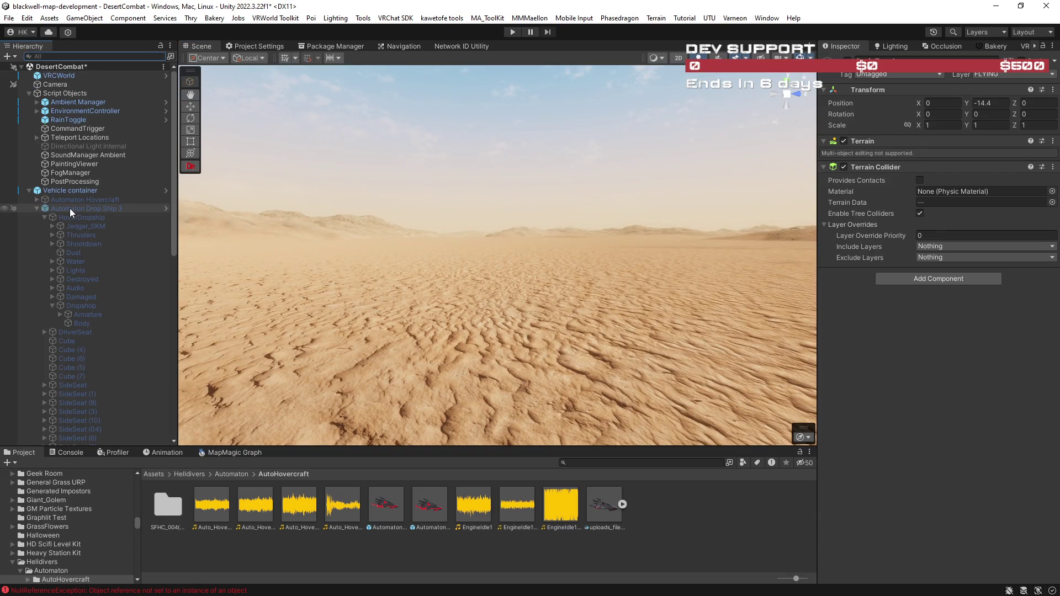
left_click(69, 208)
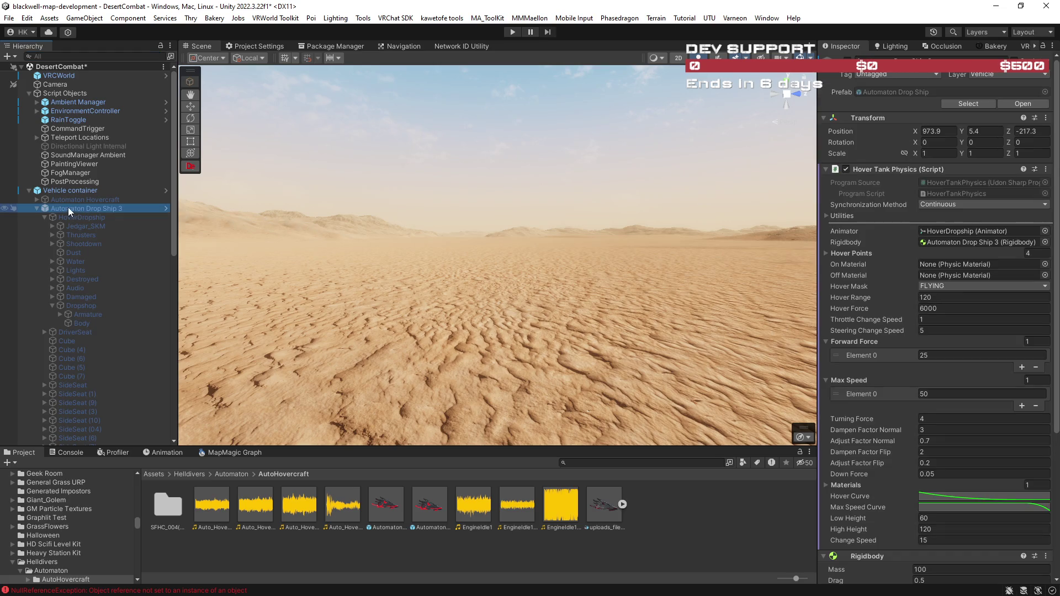
scroll(102, 251, "down", 5)
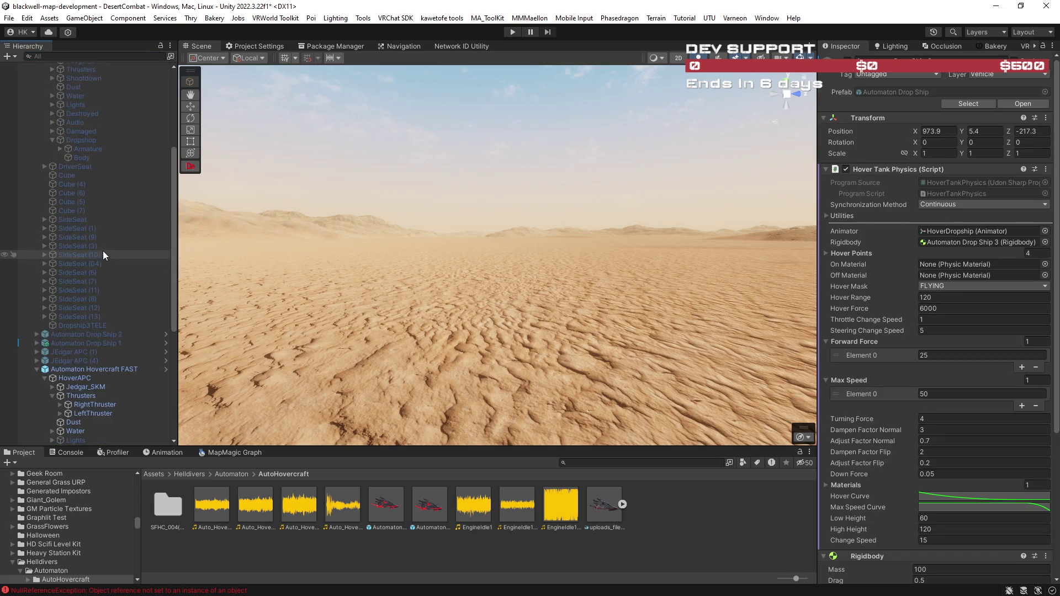
double_click(107, 369)
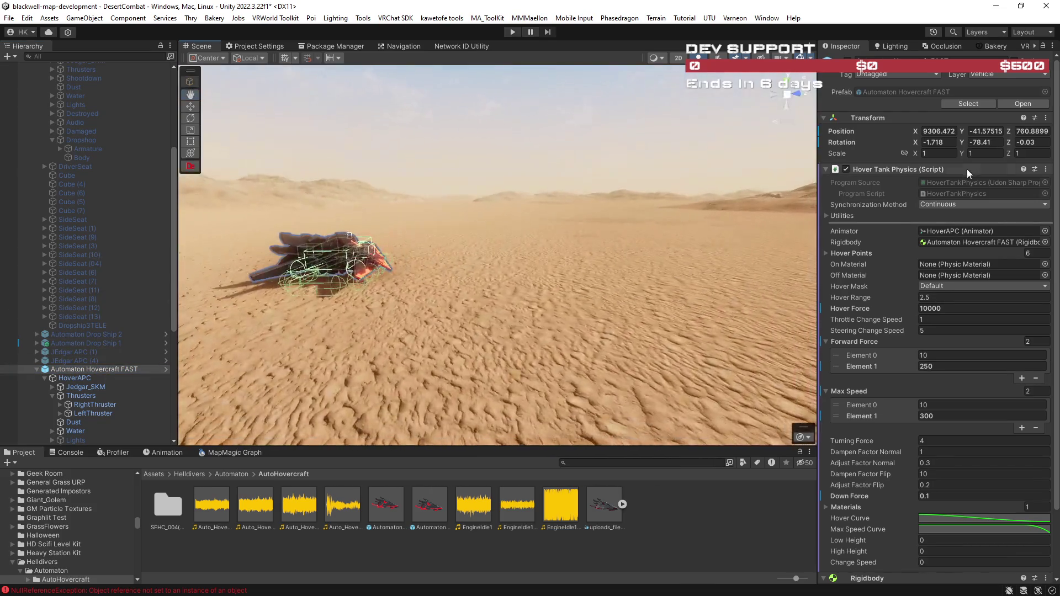
- Zero the Automaton Hovercraft FAST's rotation to 0,0,0 and raise it slightly above the sand
left_click(939, 142)
type("0")
left_click(1030, 142)
type("0")
left_click(995, 143)
type("0")
key("Return")
key("f")
key("w")
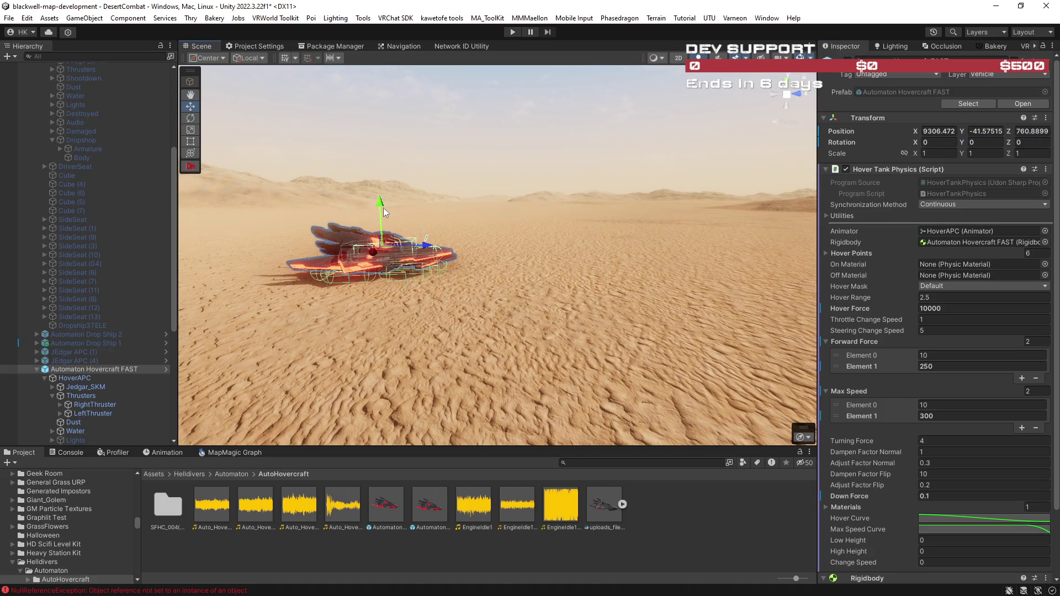
left_click_drag(380, 200, 379, 195)
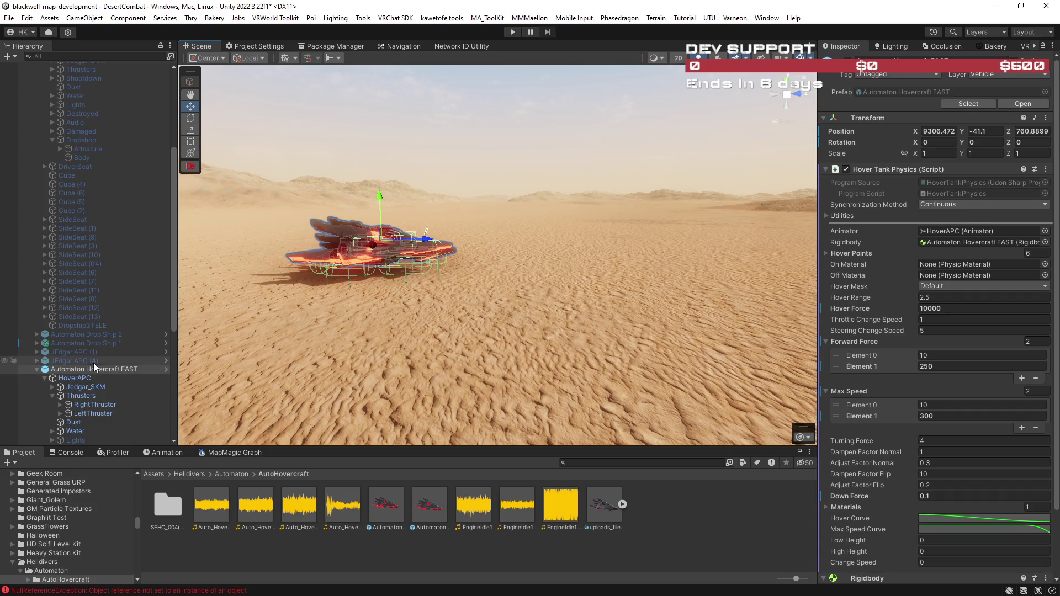
- Select Automaton Drop Ship 3, move it to the scene view on the open desert, and frame it
left_click(82, 335)
scroll(84, 331, "up", 3)
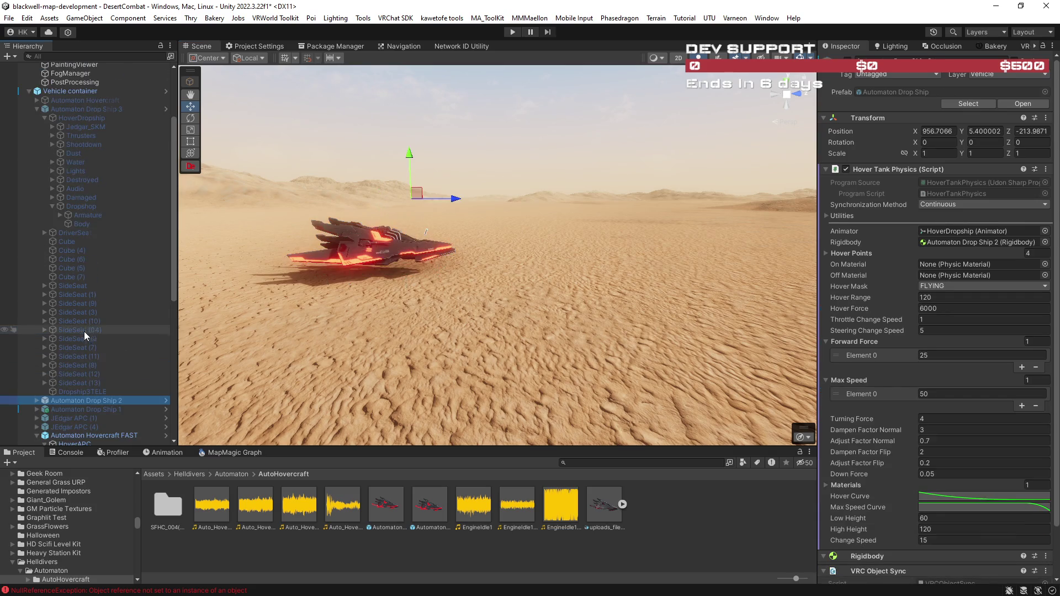
left_click(84, 112)
left_click_drag(397, 274, 463, 249)
key("ctrl+shift+f")
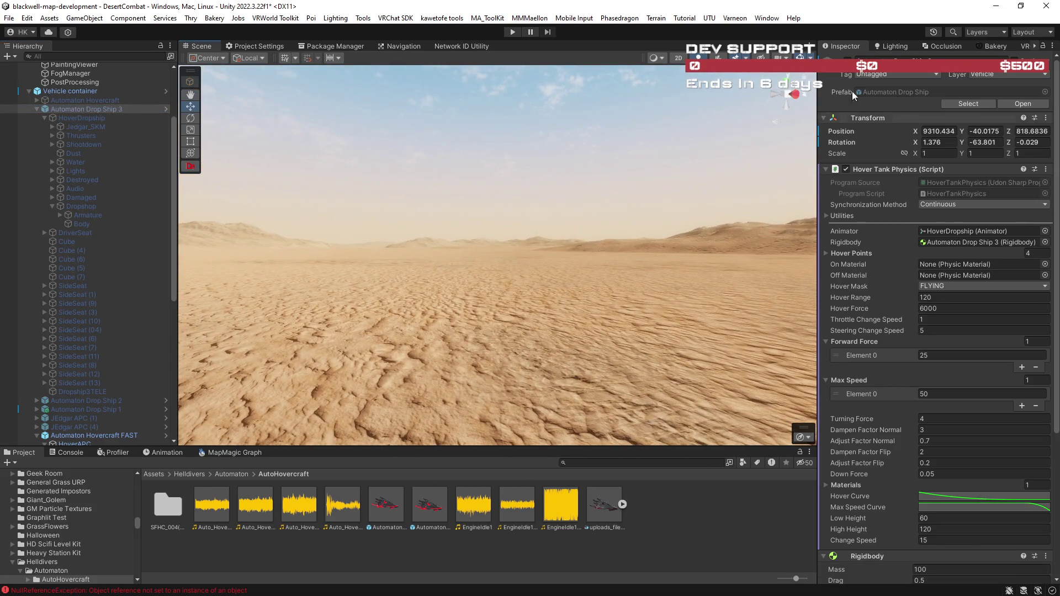
key("f")
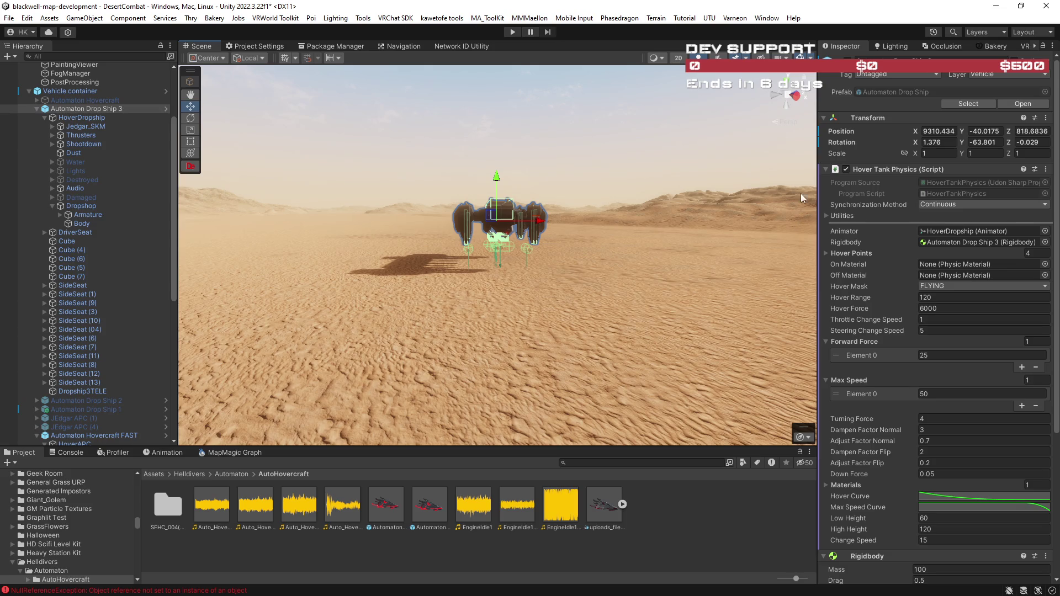
- Zero Drop Ship 3's X and Y rotation
left_click(939, 142)
type("0")
key("Tab")
type("0")
key("Tab")
- Set Drop Ship 3's forward force to 100 and max speed to 250
scroll(906, 355, "down", 5)
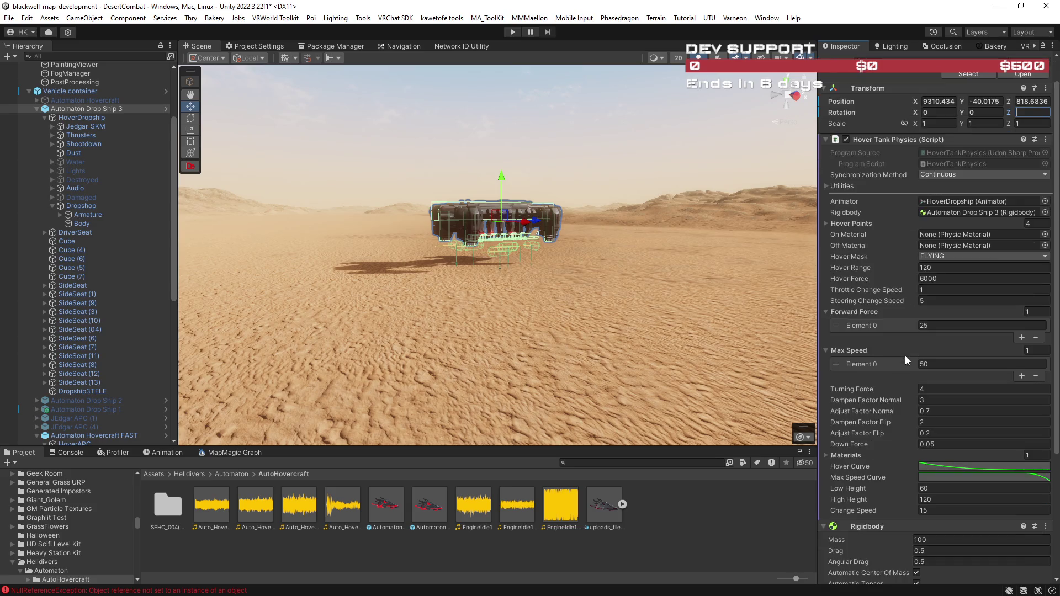
left_click(933, 390)
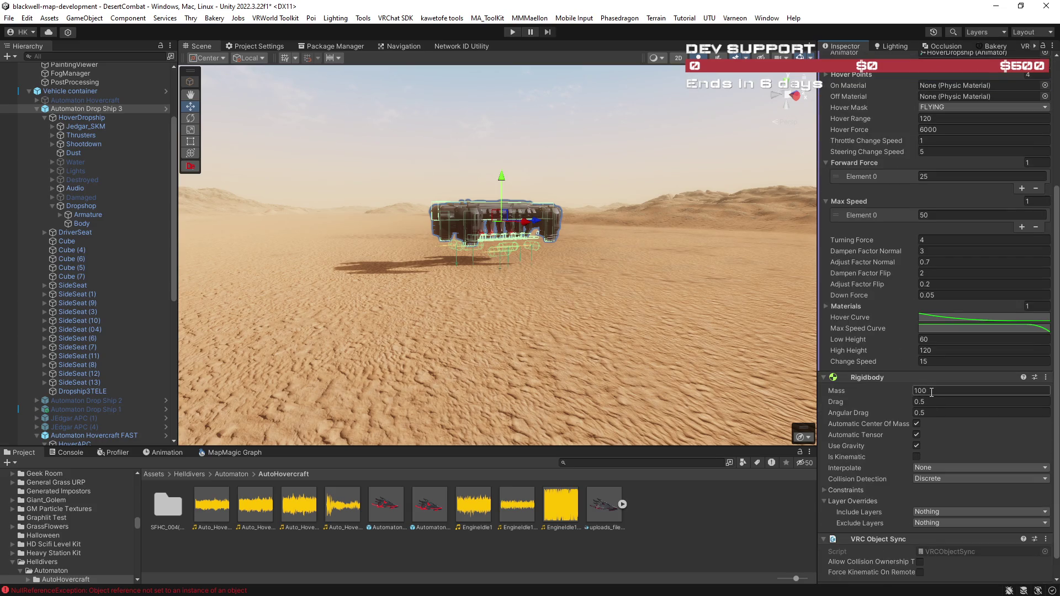
scroll(901, 390, "up", 4)
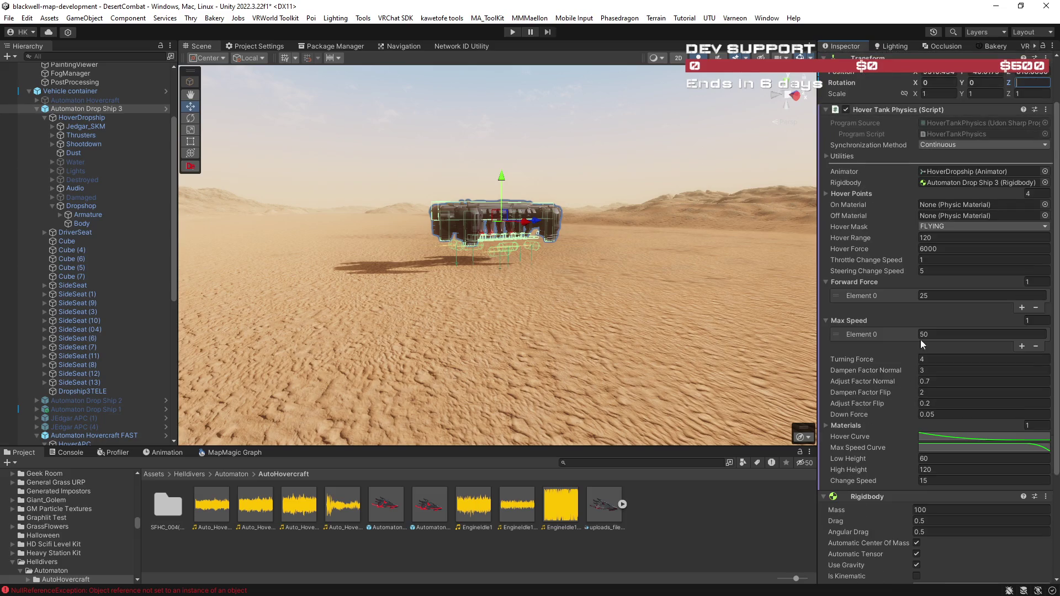
left_click(942, 296)
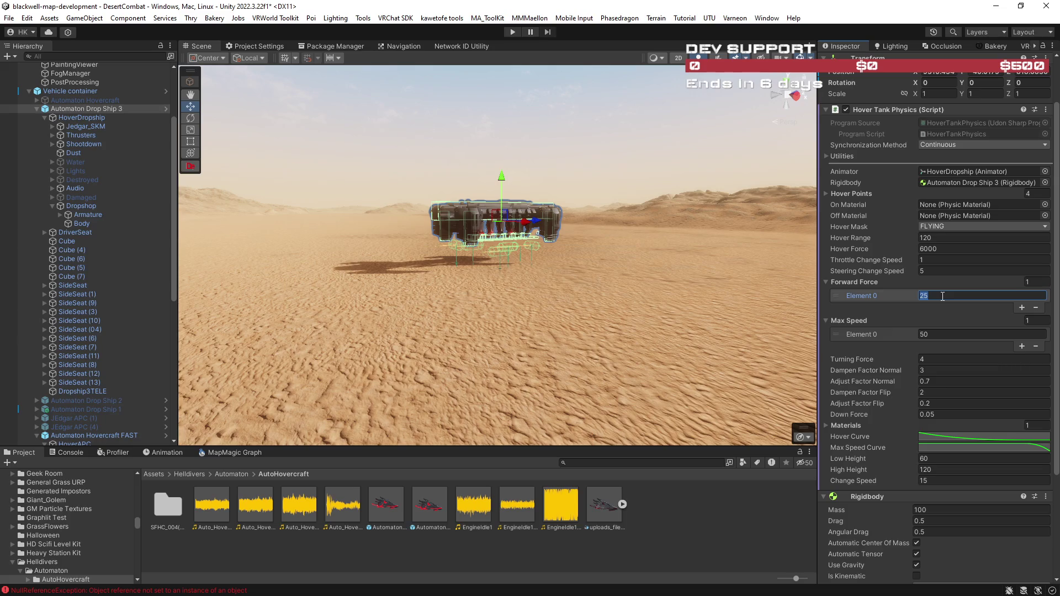
type("100")
left_click(919, 335)
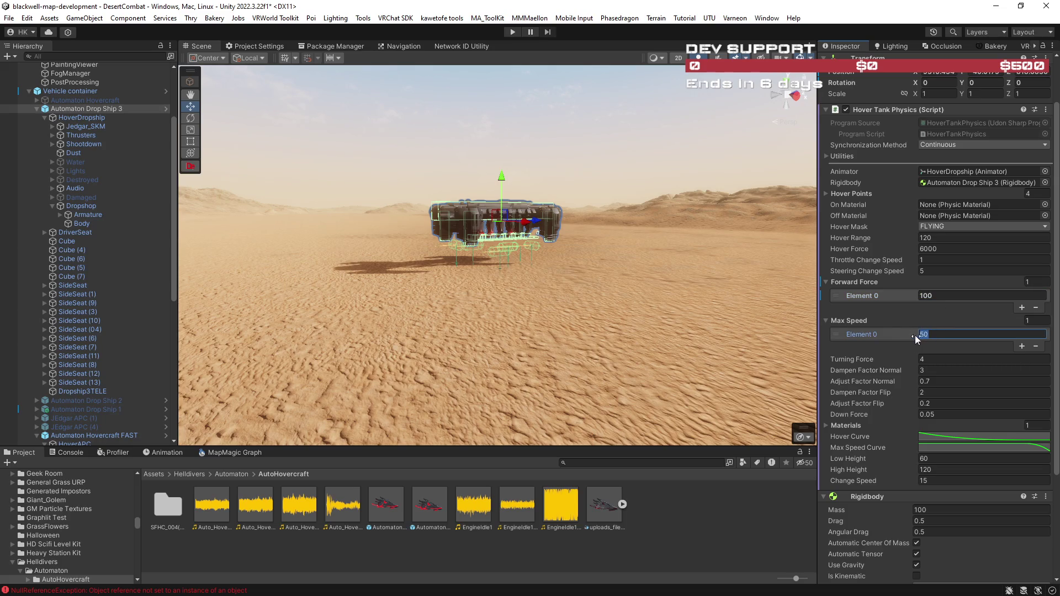
type("250")
- Change Drop Ship 3's Max Speed Element 0 to 300
scroll(892, 367, "down", 5)
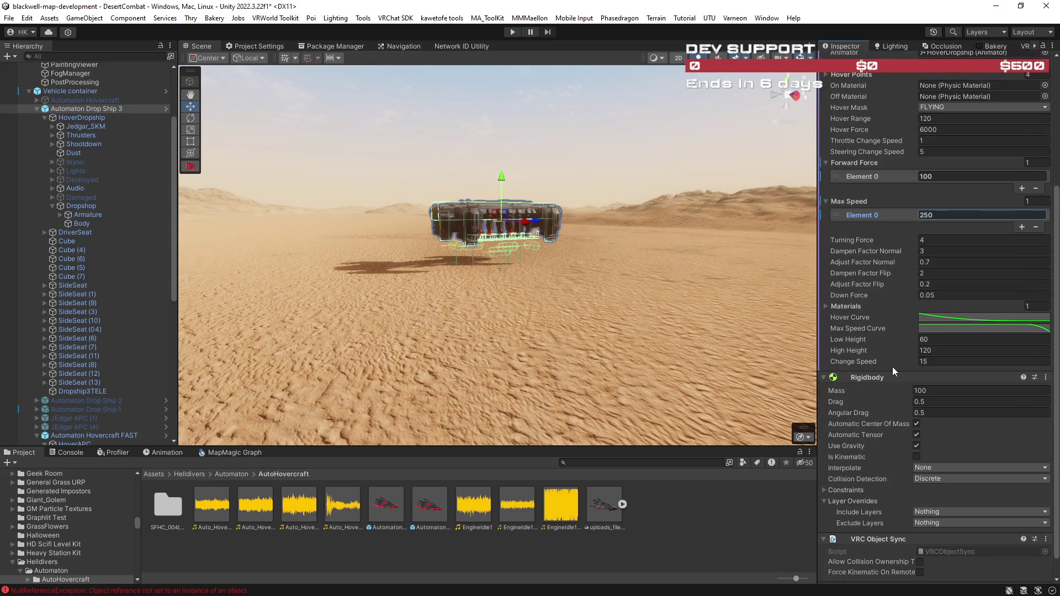
scroll(892, 366, "down", 1)
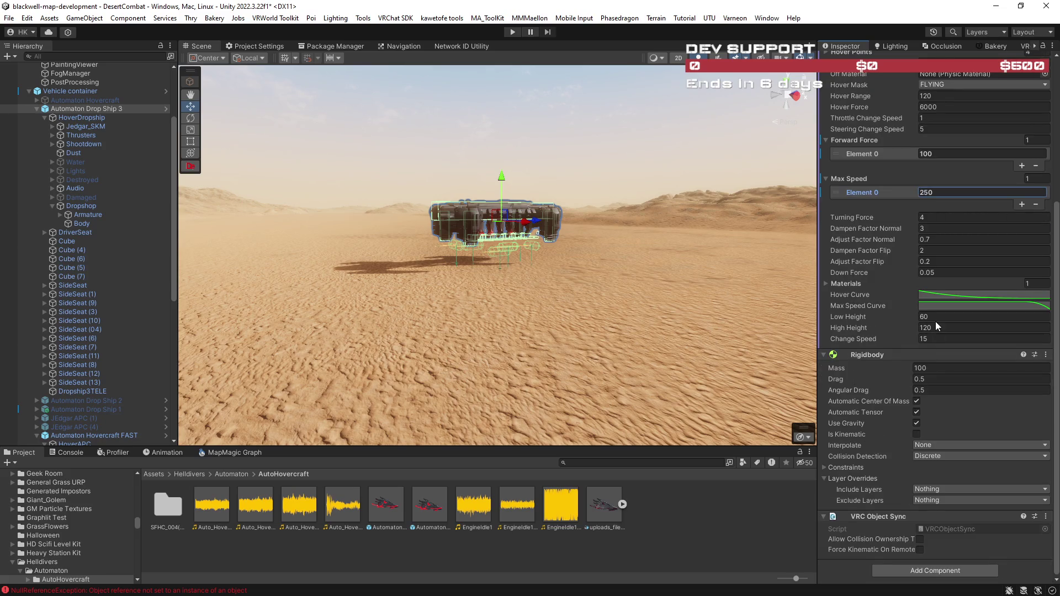
mouse_move(648, 321)
left_mouse_down()
mouse_move(500, 310)
mouse_move(575, 300)
left_mouse_up()
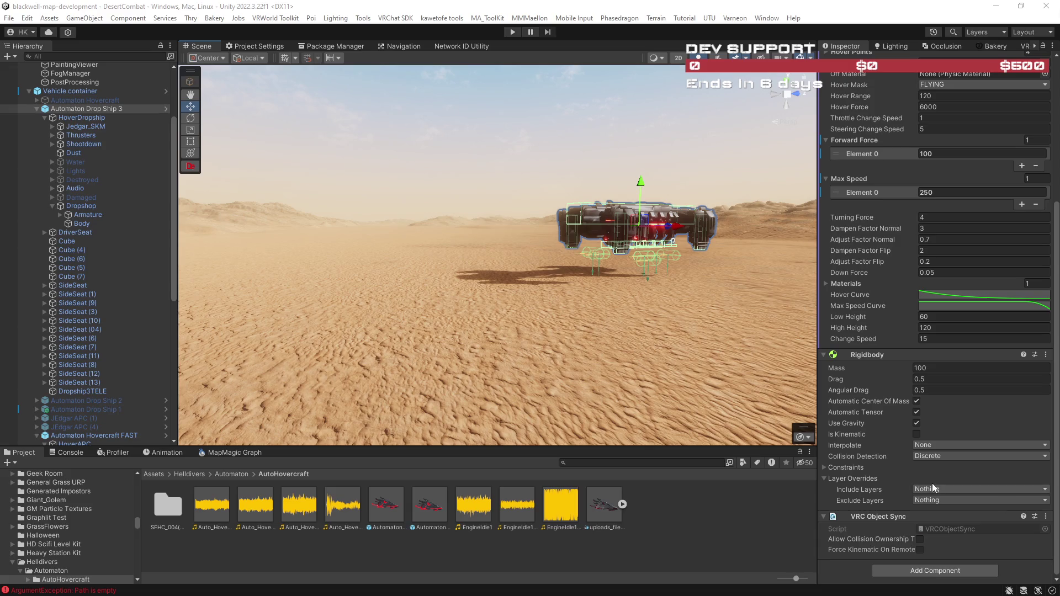
left_click(928, 190)
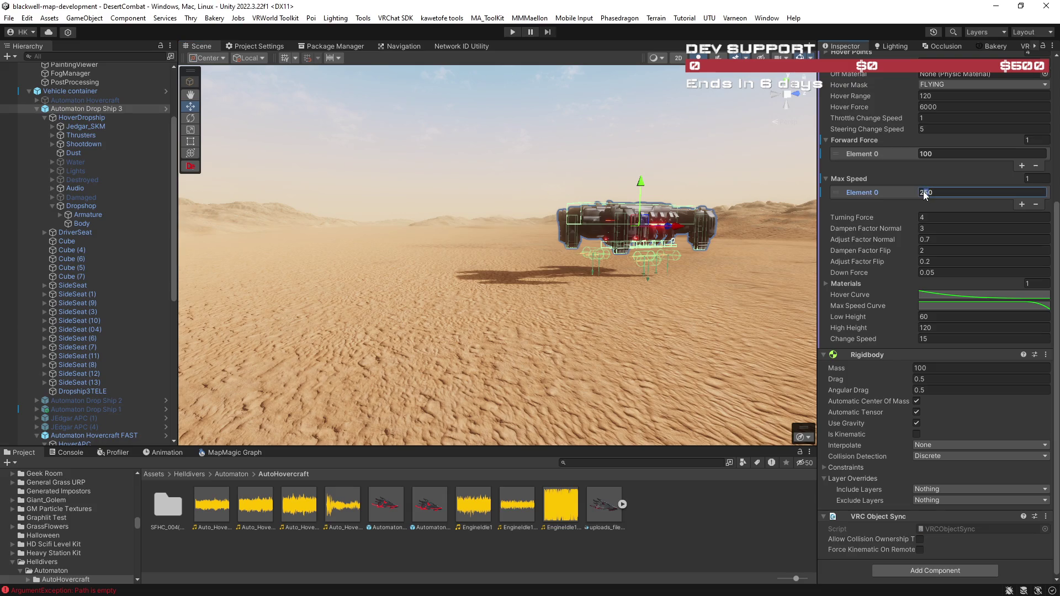
type("300")
scroll(109, 96, "up", 4)
left_click(81, 77)
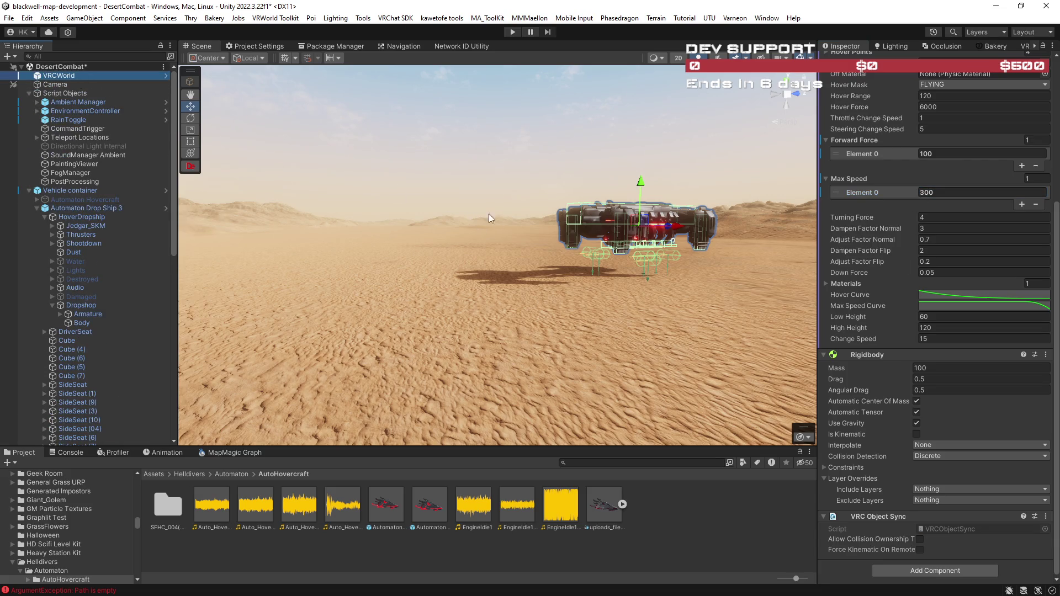
- Frame VRCWorld, enter Play mode, and turn the view down toward the drop ship
mouse_move(605, 246)
left_mouse_down()
mouse_move(579, 225)
mouse_move(585, 245)
left_mouse_up()
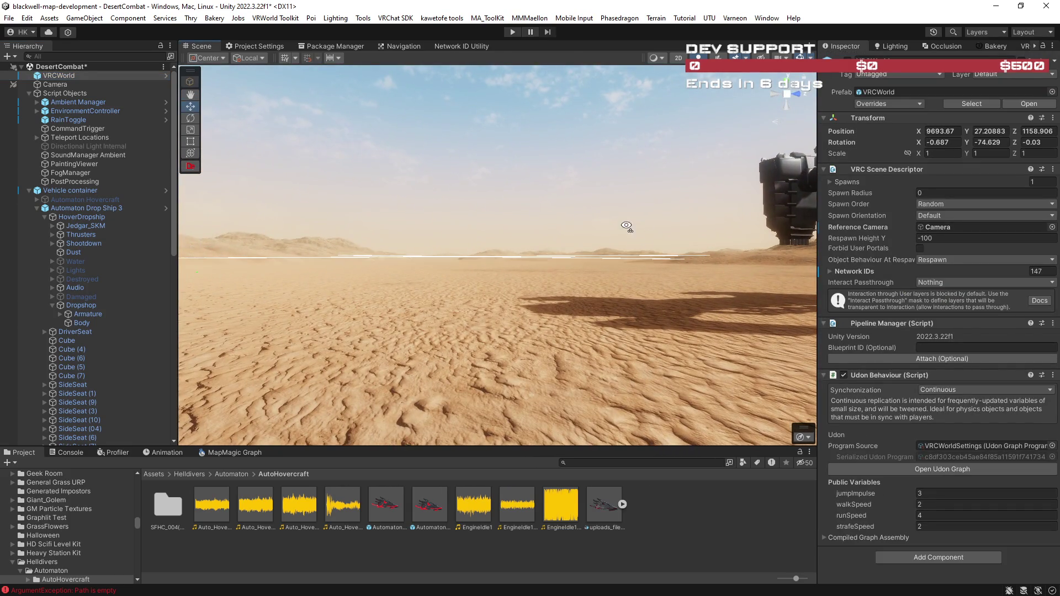
key("f")
left_click(512, 32)
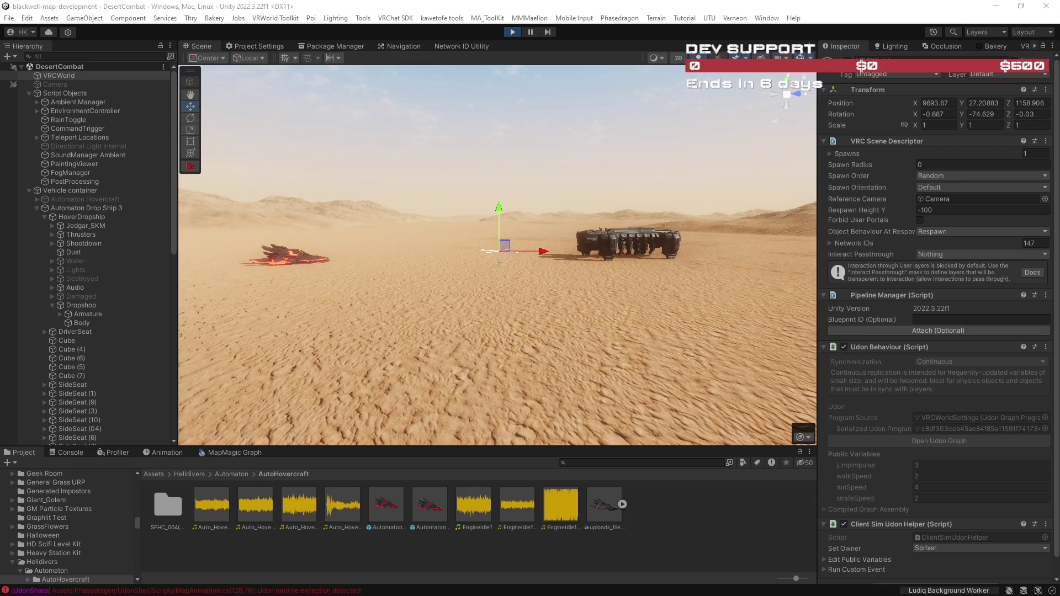
left_click_drag(601, 289, 489, 287)
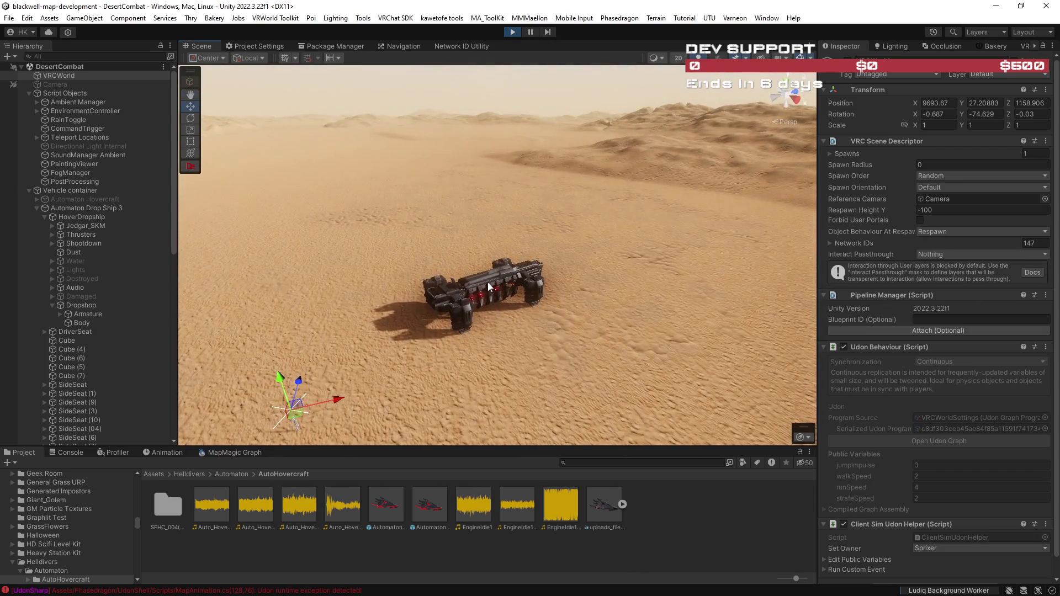
- Select the drop ship's Body, Jedgar_SKM and DriverSeat objects and frame the DriverSeat
left_click(492, 283)
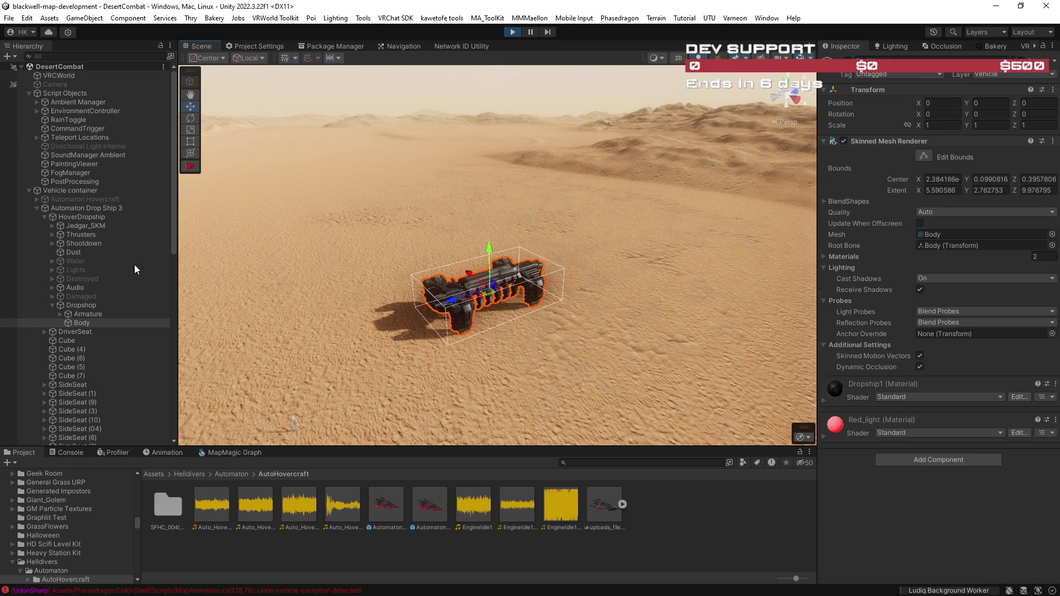
left_click(85, 226)
left_click(77, 332)
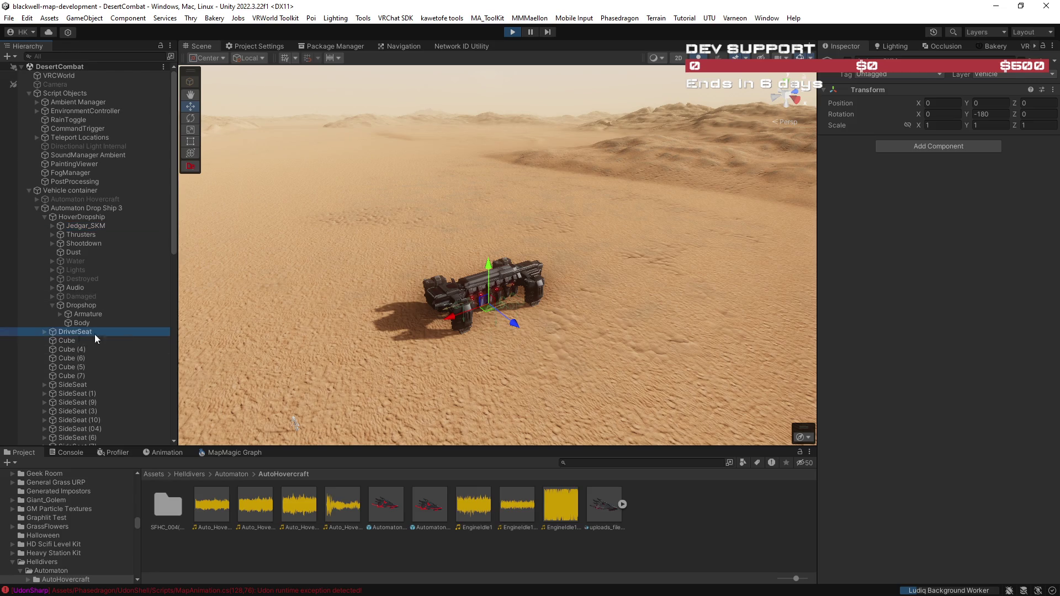
key("f")
key("s")
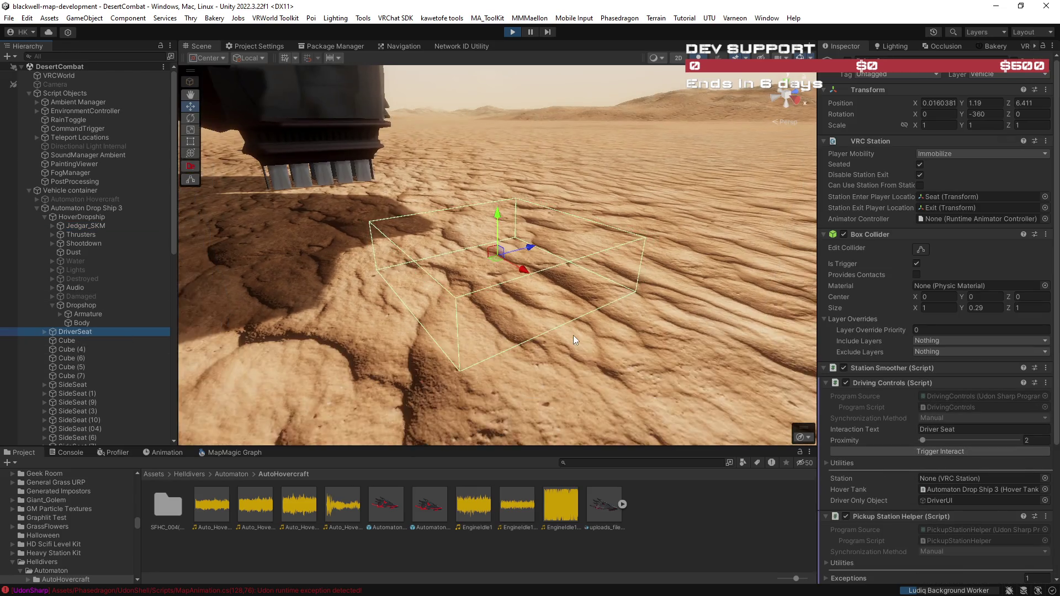
key("s")
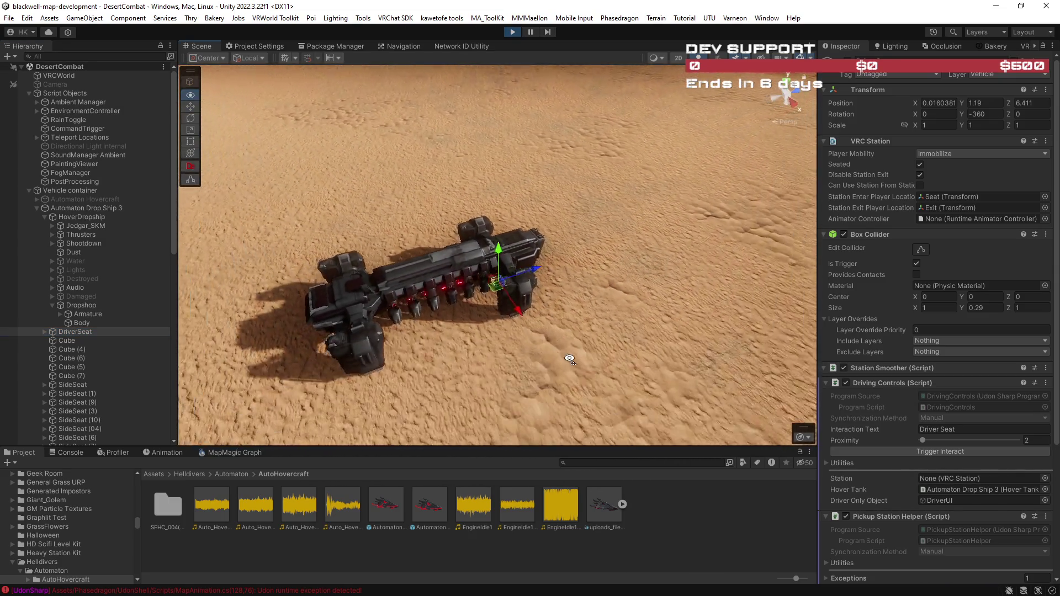
key("f")
- Inspect the DriverSeat's driving-control settings, then maximize the Console showing Udon runtime errors
scroll(558, 354, "down", 10)
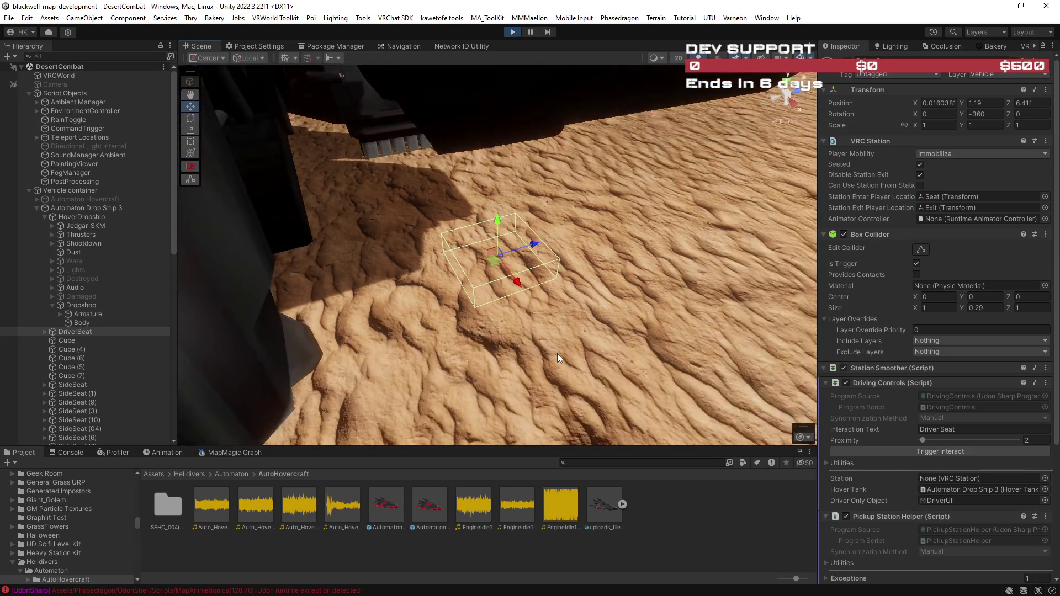
scroll(558, 354, "down", 10)
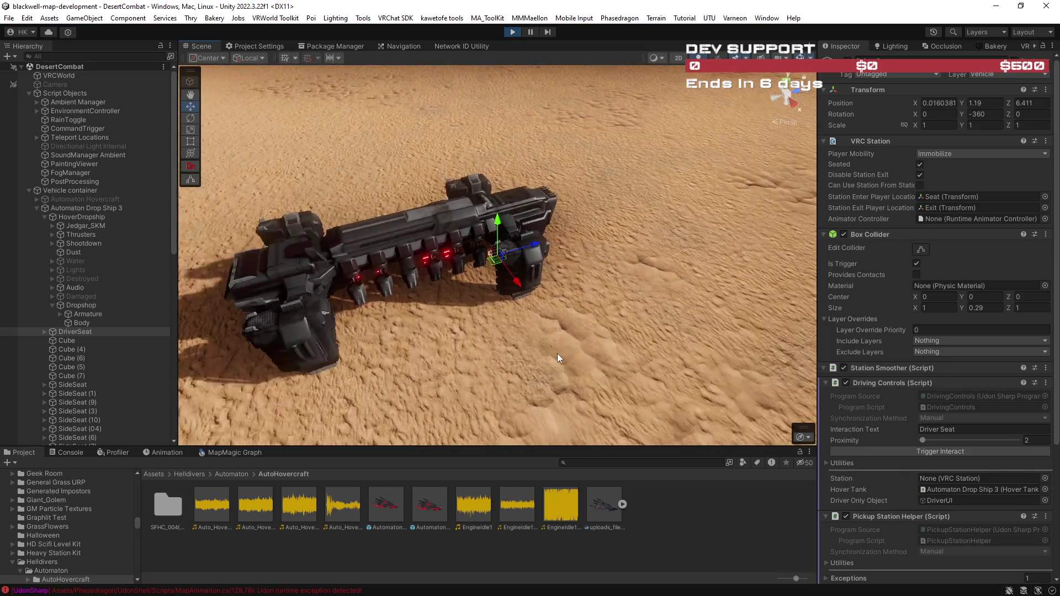
scroll(558, 353, "down", 5)
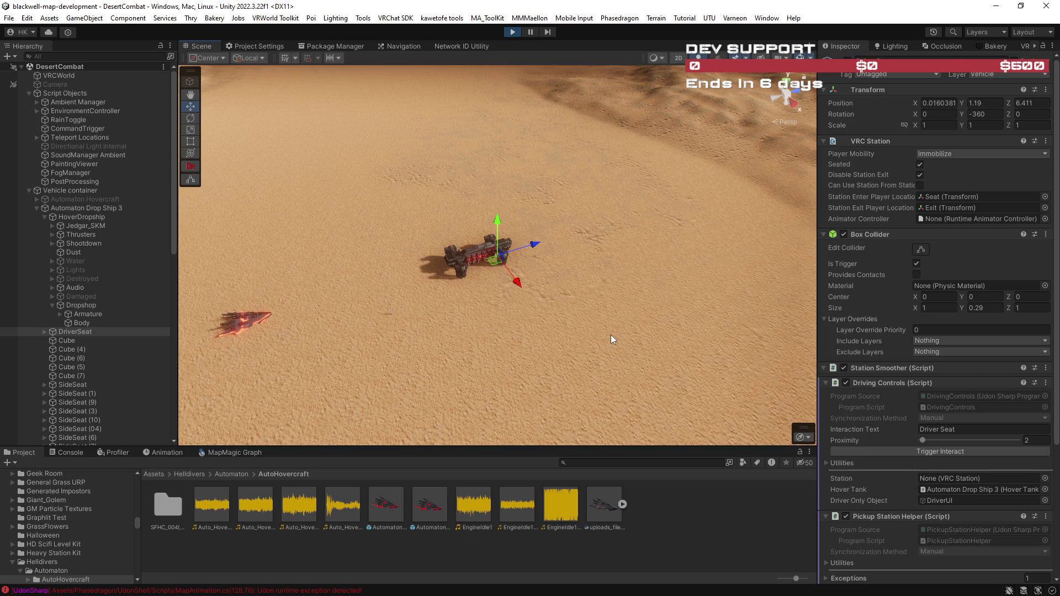
mouse_move(605, 337)
left_mouse_down()
mouse_move(649, 285)
mouse_move(635, 324)
left_mouse_up()
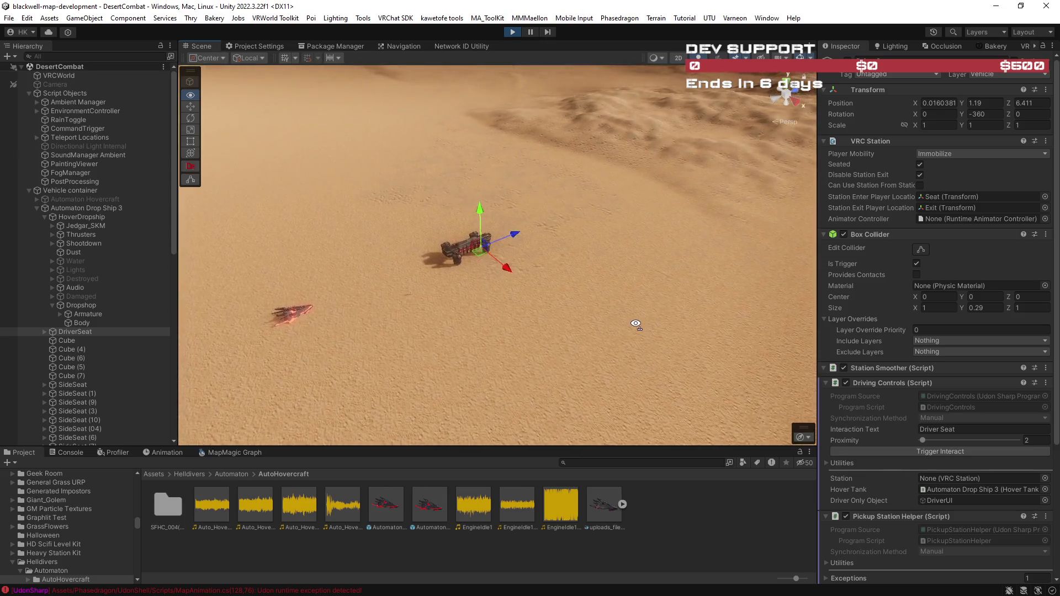
key("f")
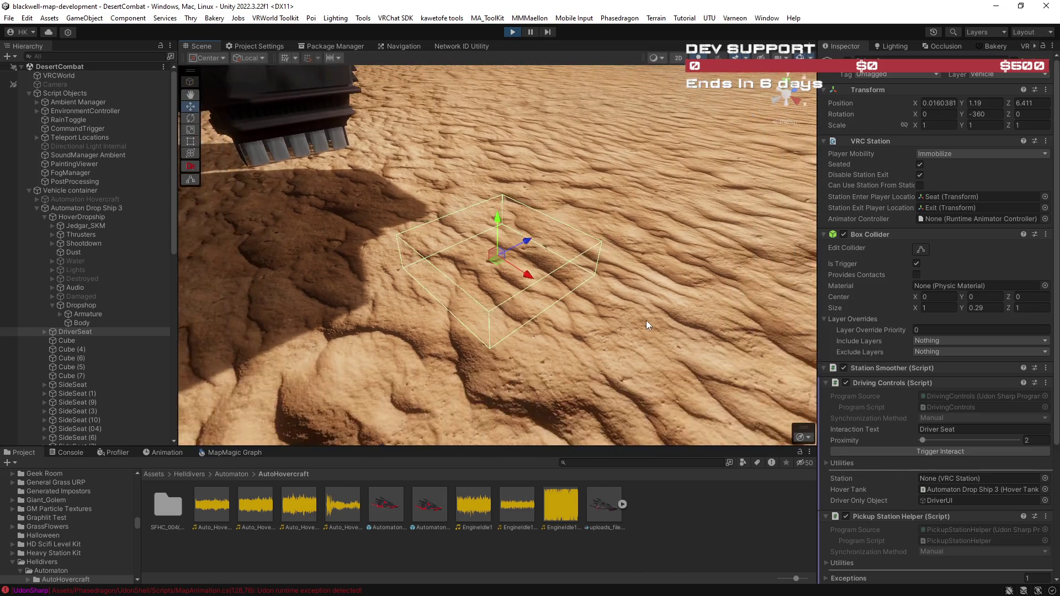
scroll(649, 321, "down", 10)
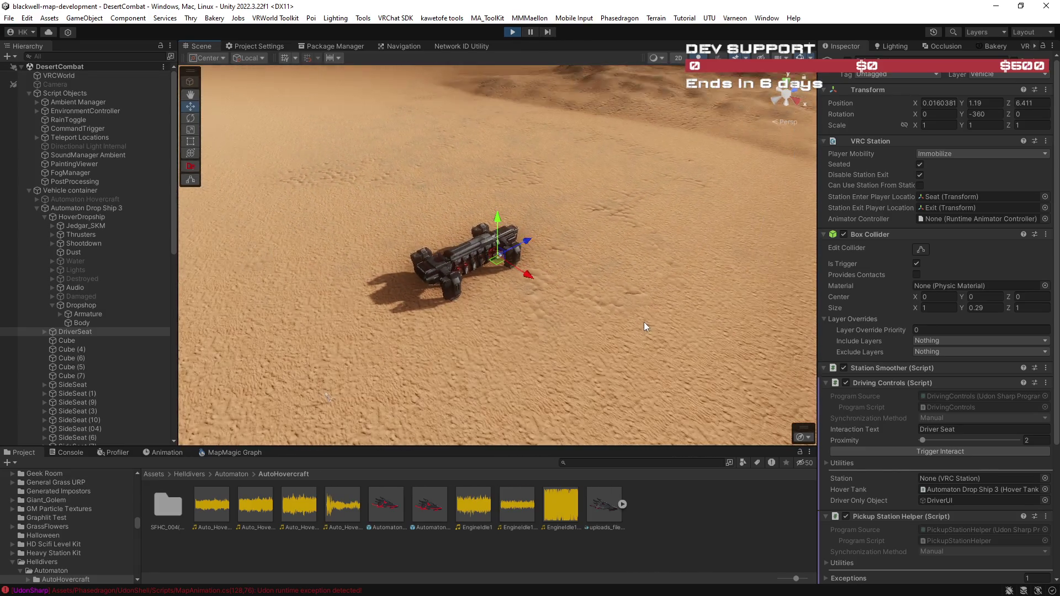
scroll(644, 323, "down", 10)
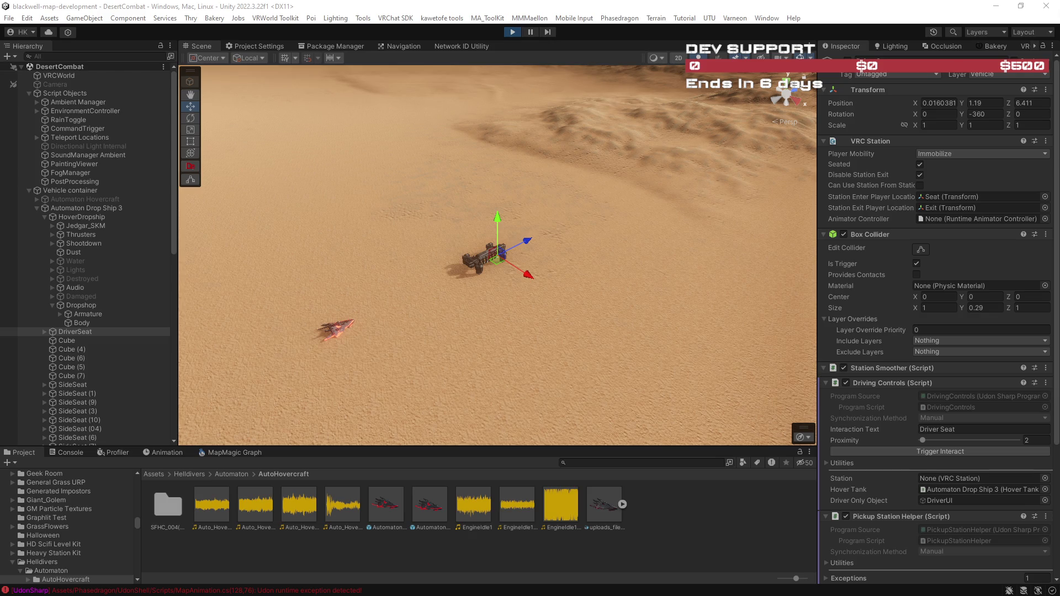
double_click(65, 450)
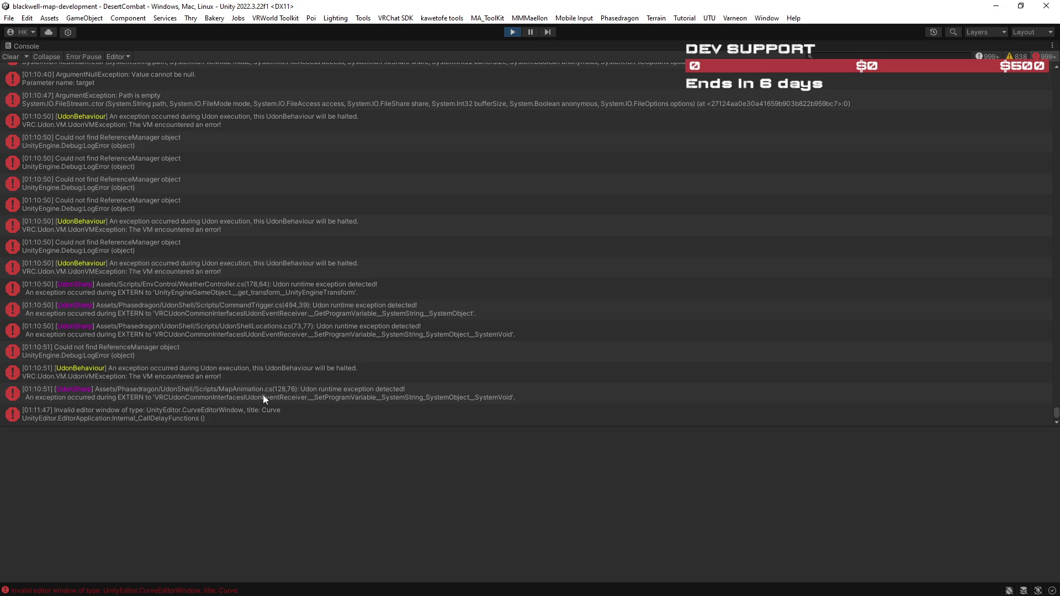
- Clear the Console log to zero messages and restore the normal editor layout
scroll(202, 357, "up", 5)
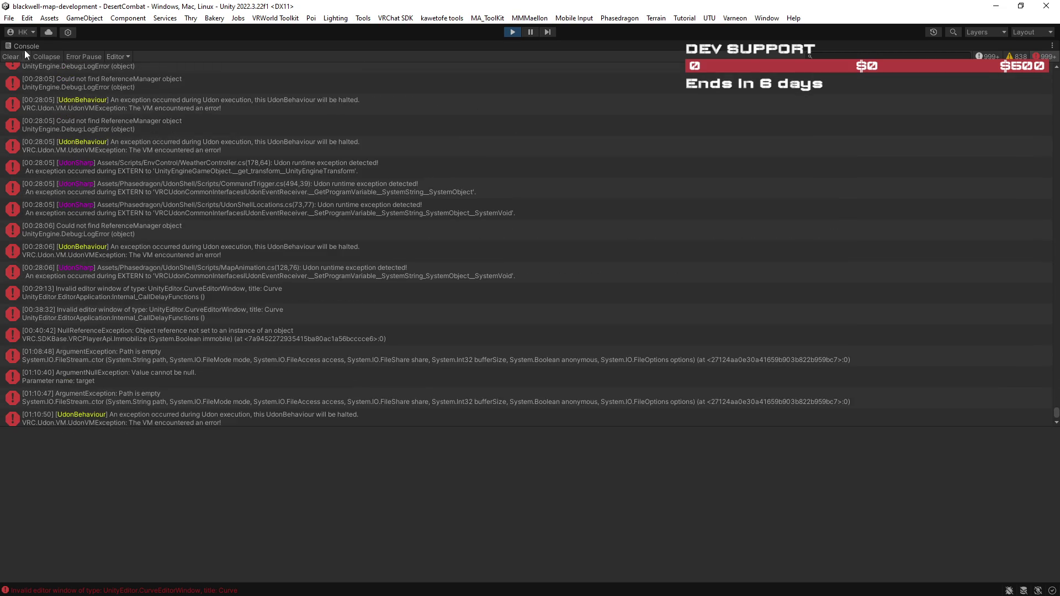
left_click(10, 57)
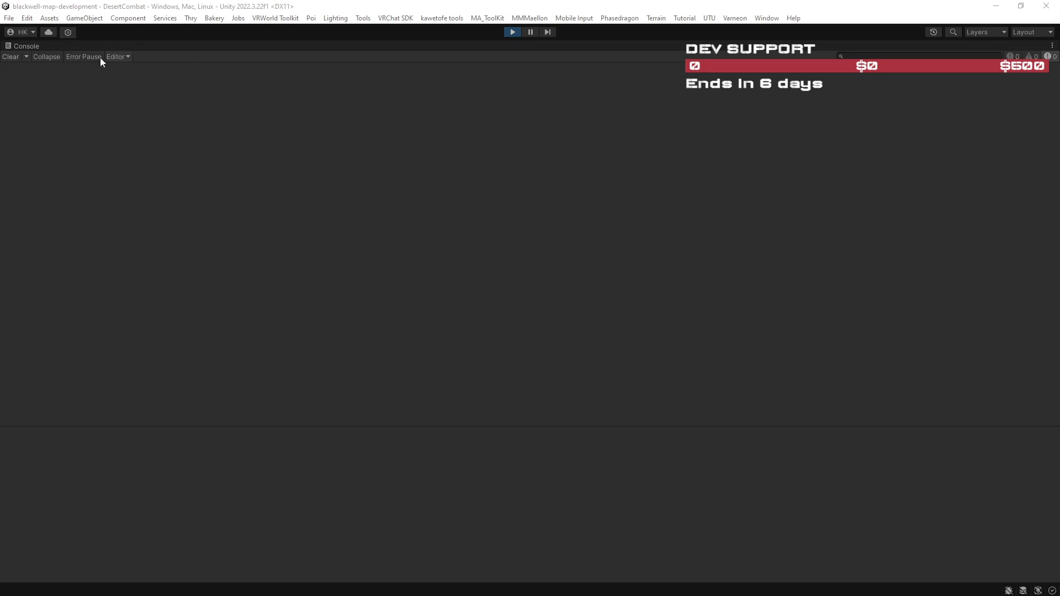
double_click(18, 42)
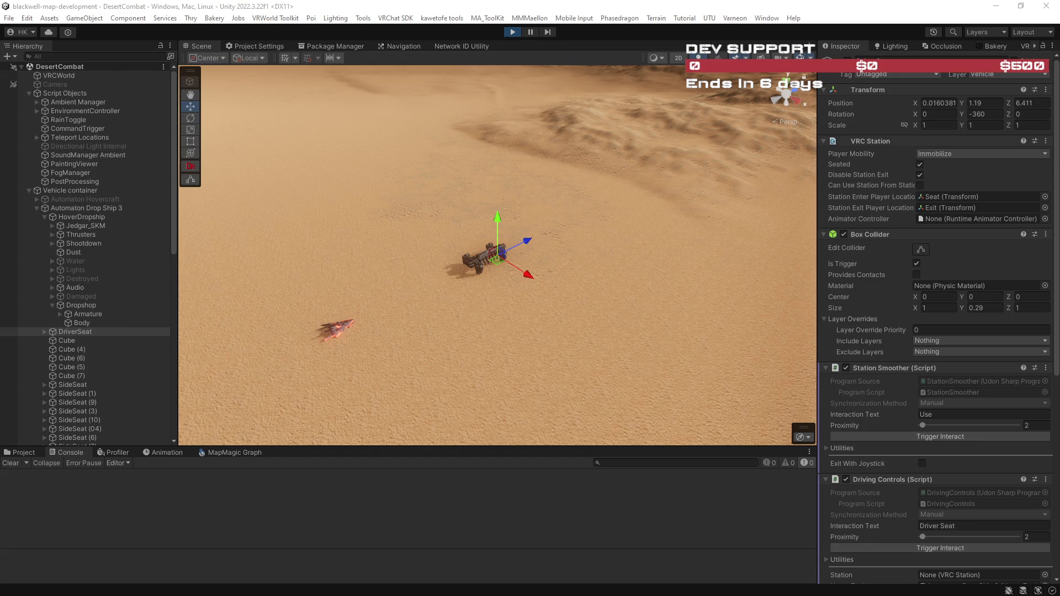
- Fly the scene view under the drop ship and back out, then tilt it up toward the sky
key("w")
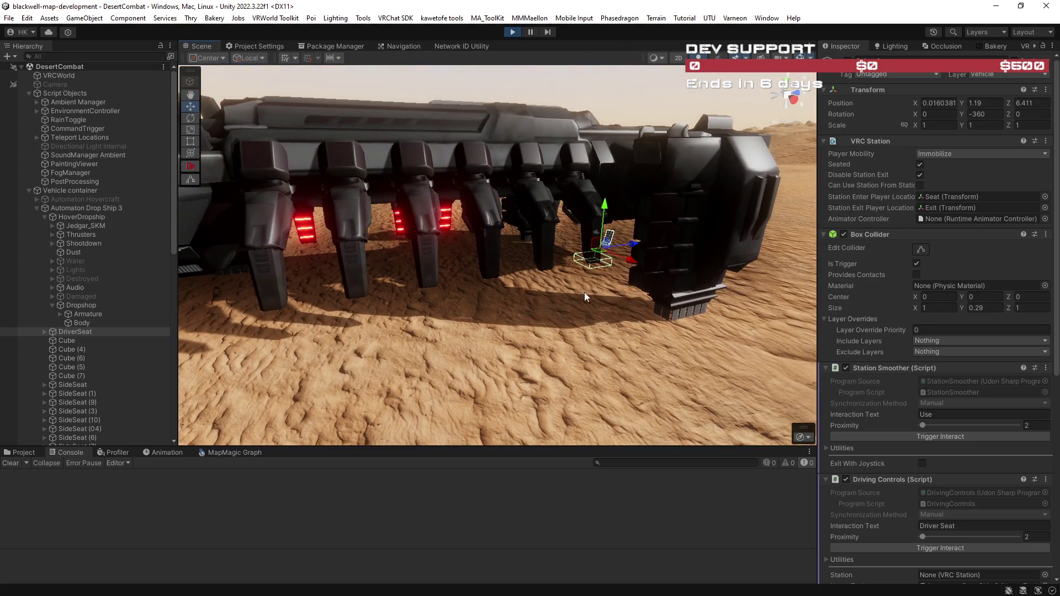
key("w")
key("s")
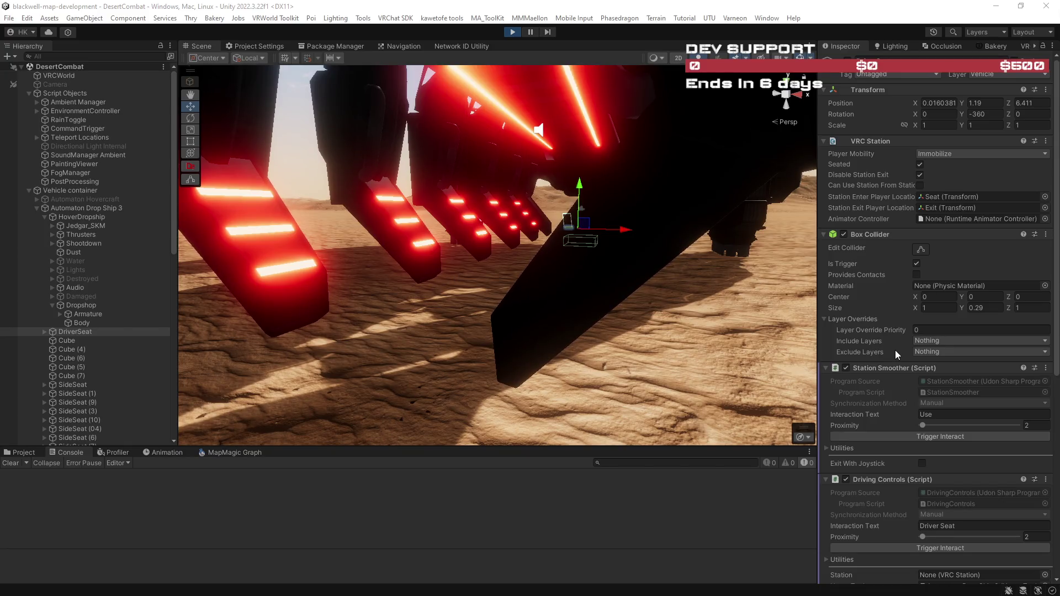
scroll(895, 350, "down", 3)
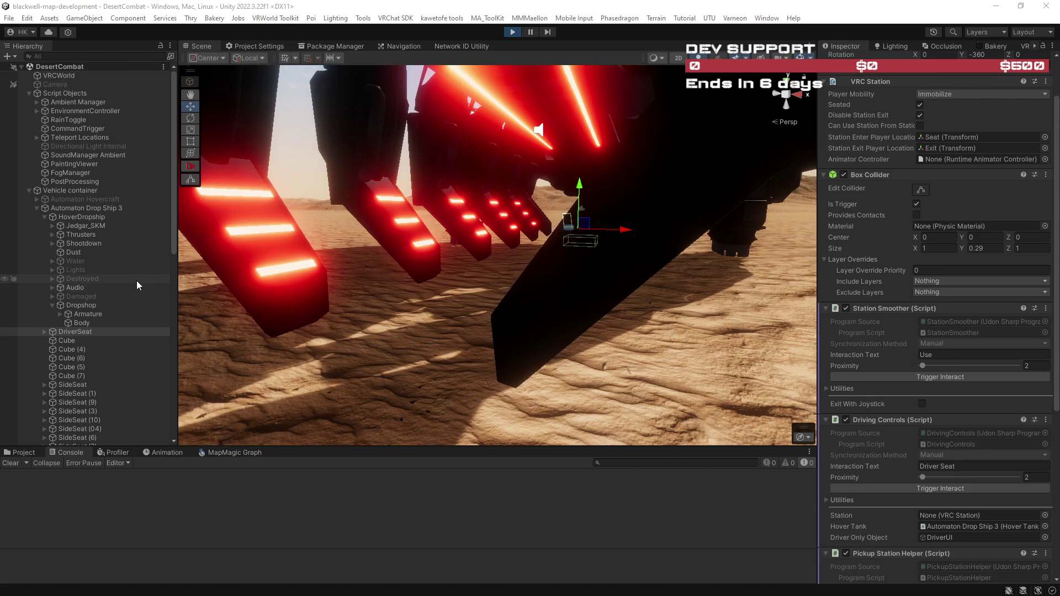
mouse_move(497, 296)
left_mouse_down()
mouse_move(372, 299)
mouse_move(530, 316)
left_mouse_up()
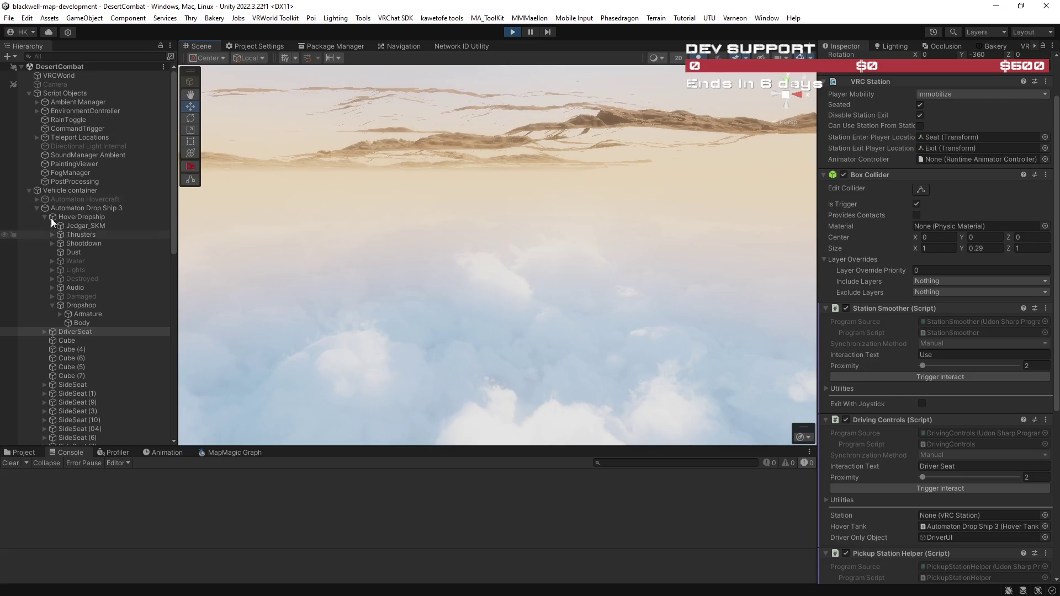
left_click(82, 57)
- Search the Hierarchy for 'draf', select all Draft Terrain results, then clear the search and deselect them
type("dfra")
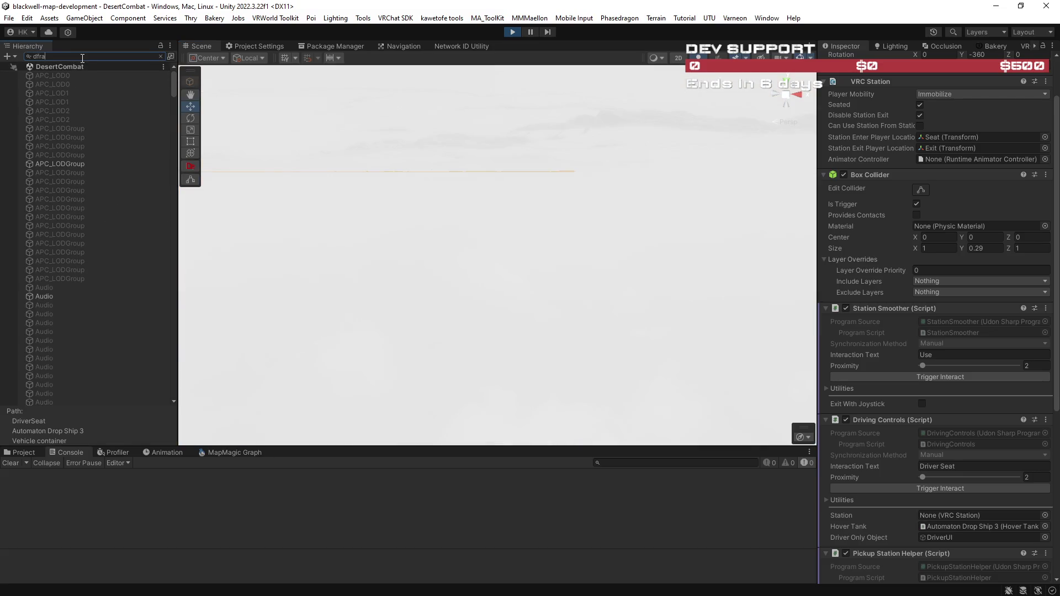
left_click(27, 57)
left_click(55, 60)
left_click(28, 56)
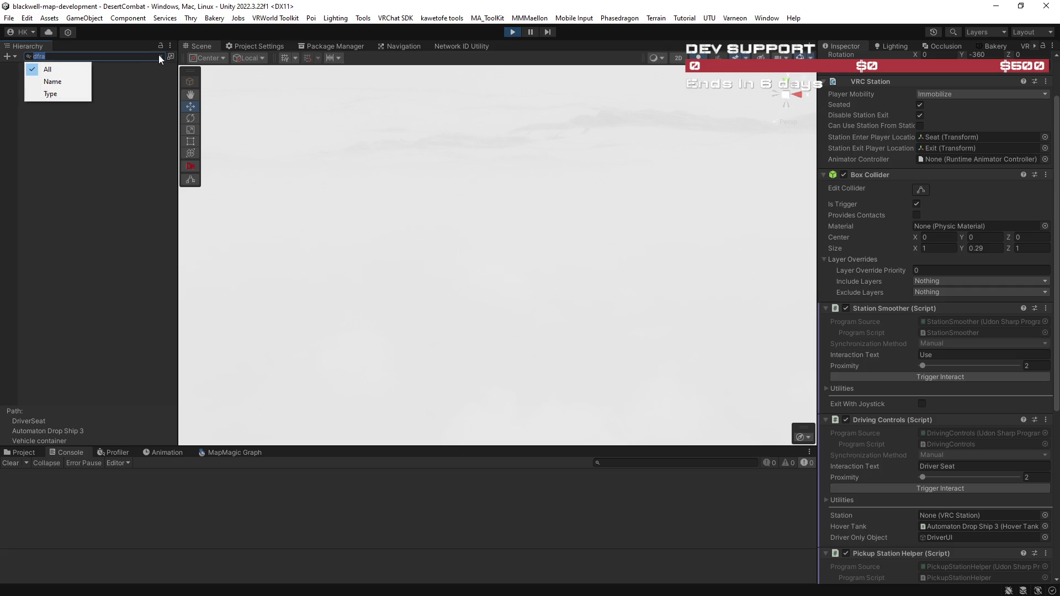
left_click(159, 56)
type("draf")
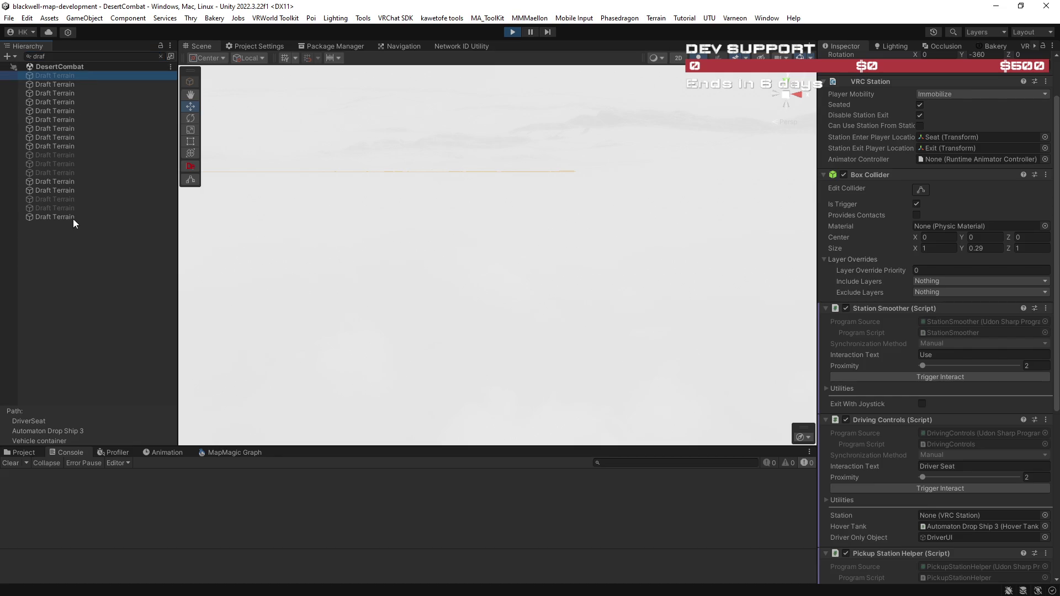
left_click(71, 218, "shift")
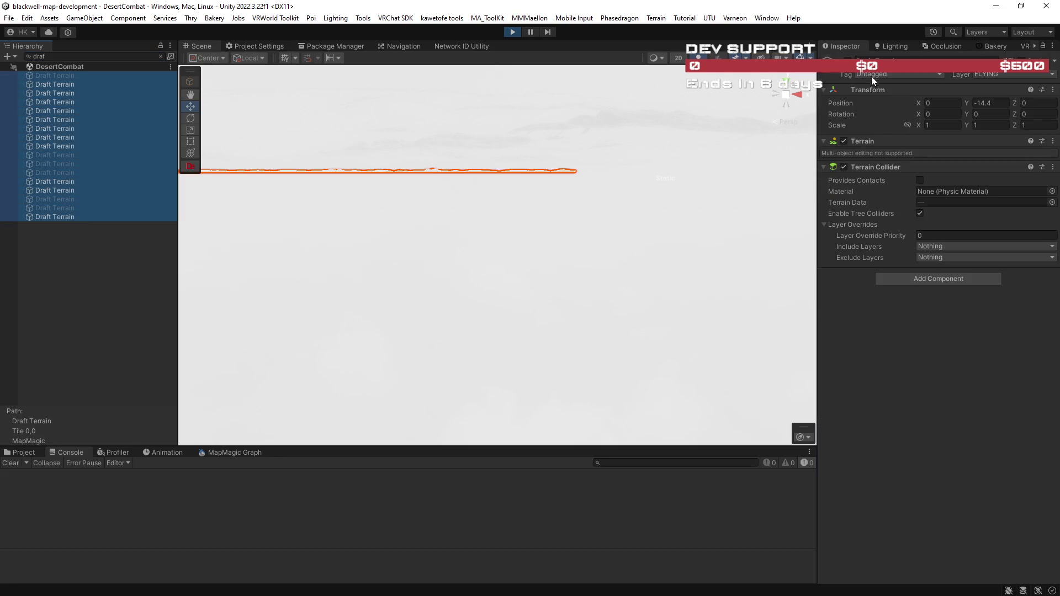
left_click(160, 56)
left_click(81, 96)
left_click(82, 96, "ctrl")
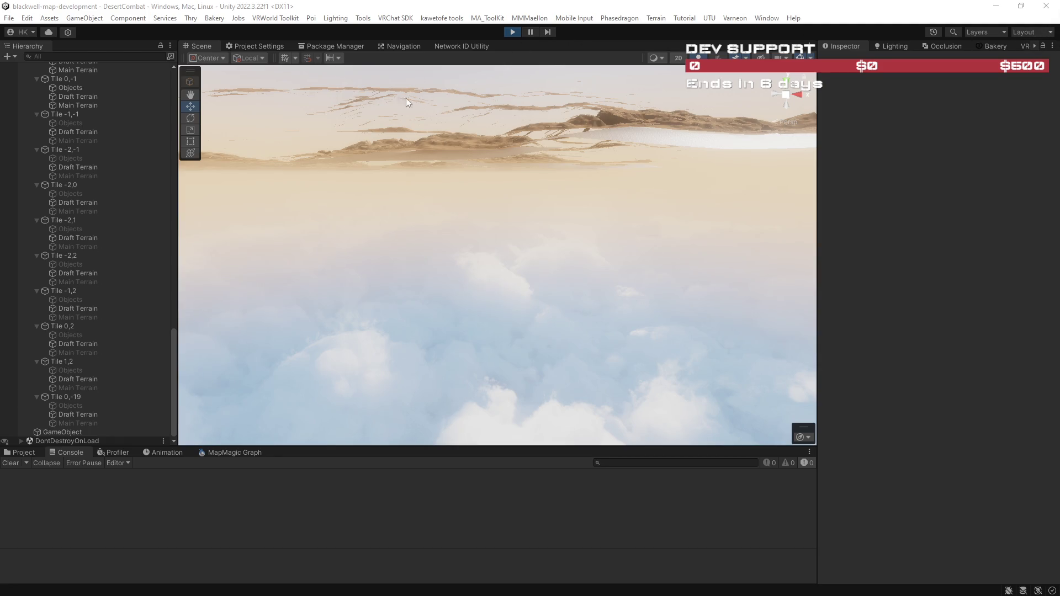
- Select and frame the Jedgar_SKM ship on the sand, pick the Hand tool, and maximize the Scene view
mouse_move(591, 150)
left_mouse_down()
mouse_move(412, 198)
mouse_move(326, 271)
mouse_move(474, 259)
left_mouse_up()
left_click(474, 260)
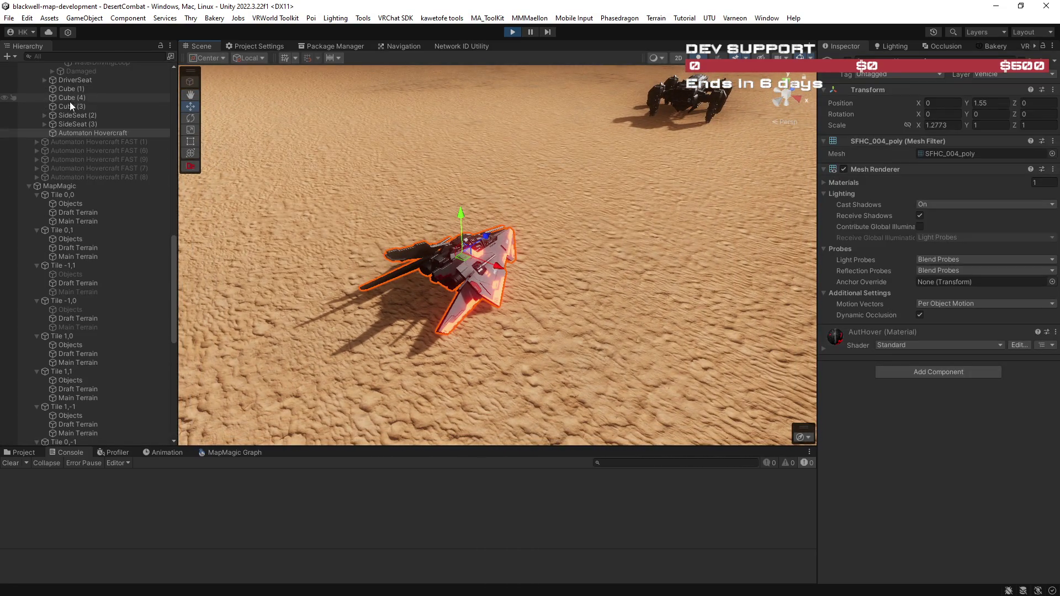
scroll(71, 114, "up", 5)
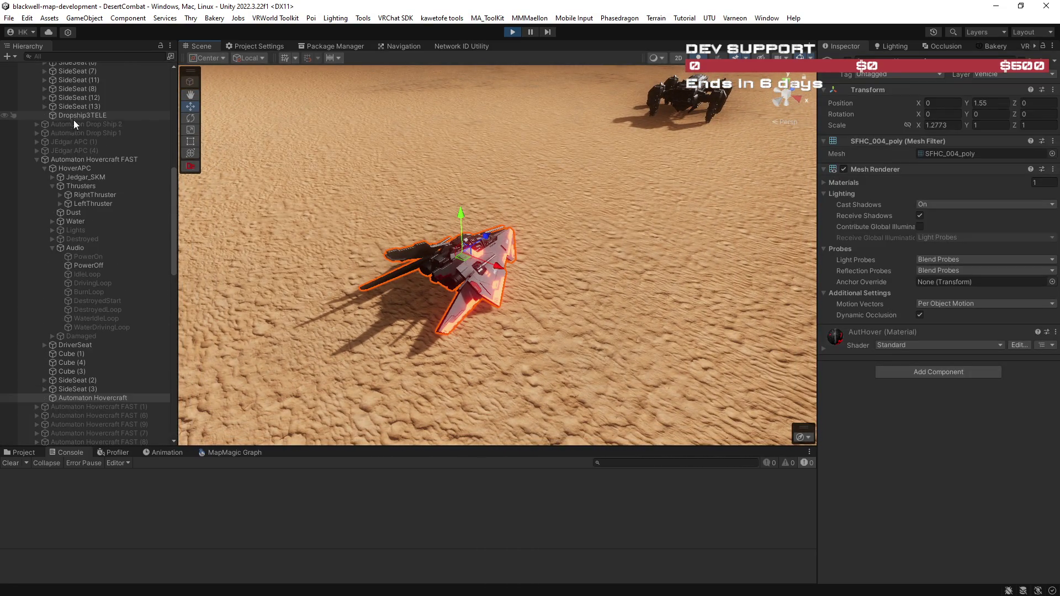
left_click(91, 176)
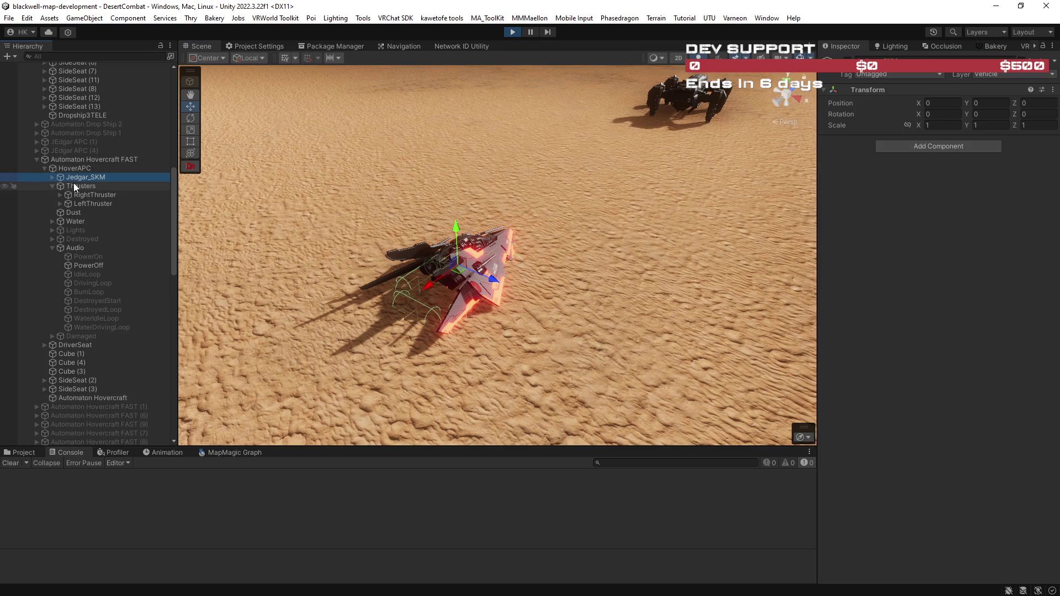
key("f")
scroll(535, 255, "down", 10)
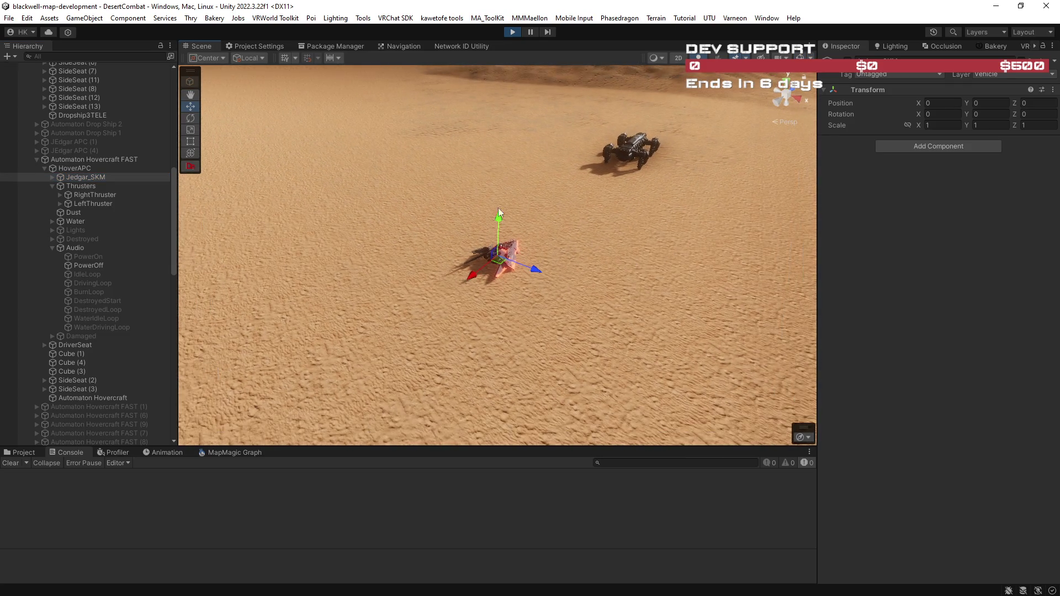
left_click(191, 94)
double_click(200, 47)
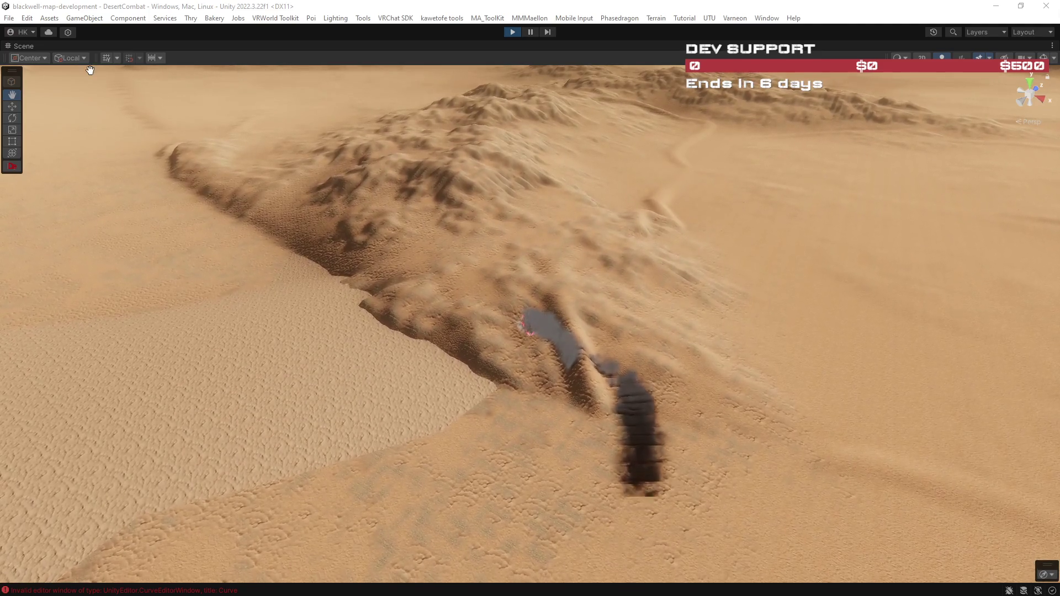
- Restore the layout, deactivate all Draft Terrain objects, and clear the search
double_click(28, 45)
type("draf")
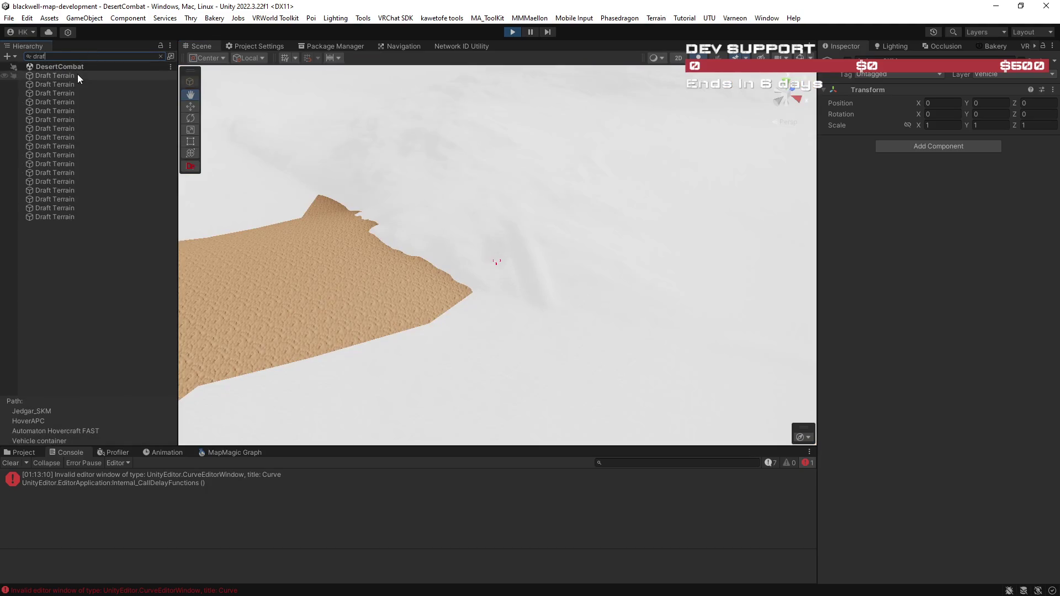
left_click(77, 75)
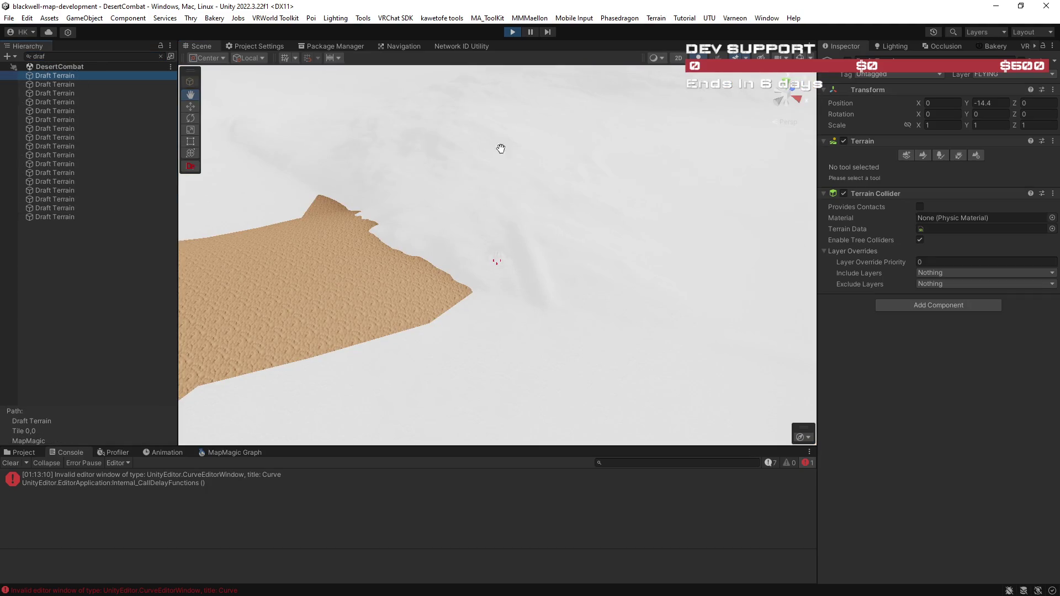
left_click(58, 220, "shift")
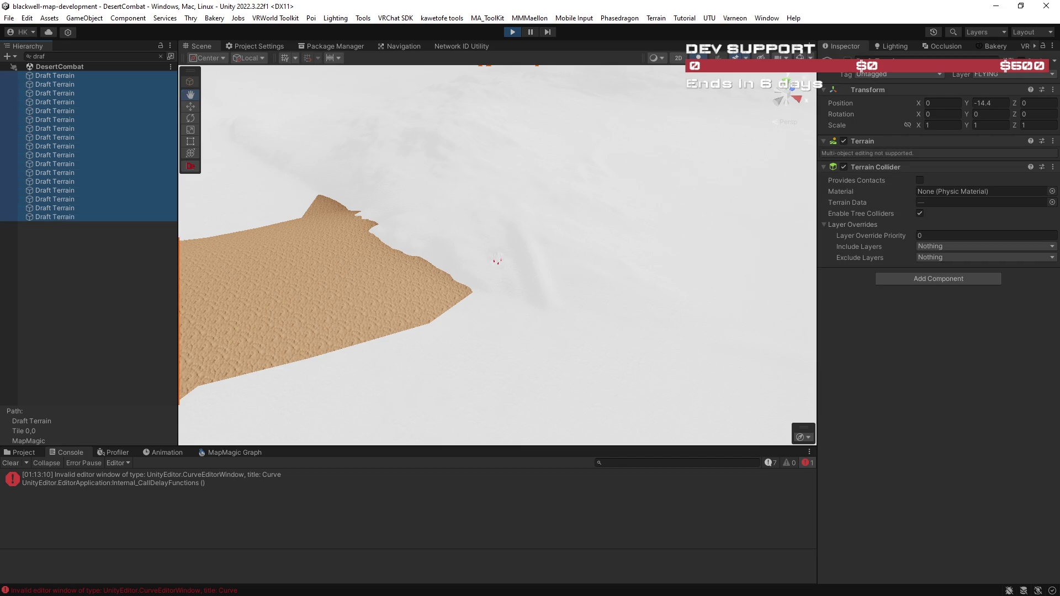
key("alt+shift+a")
left_click(161, 58)
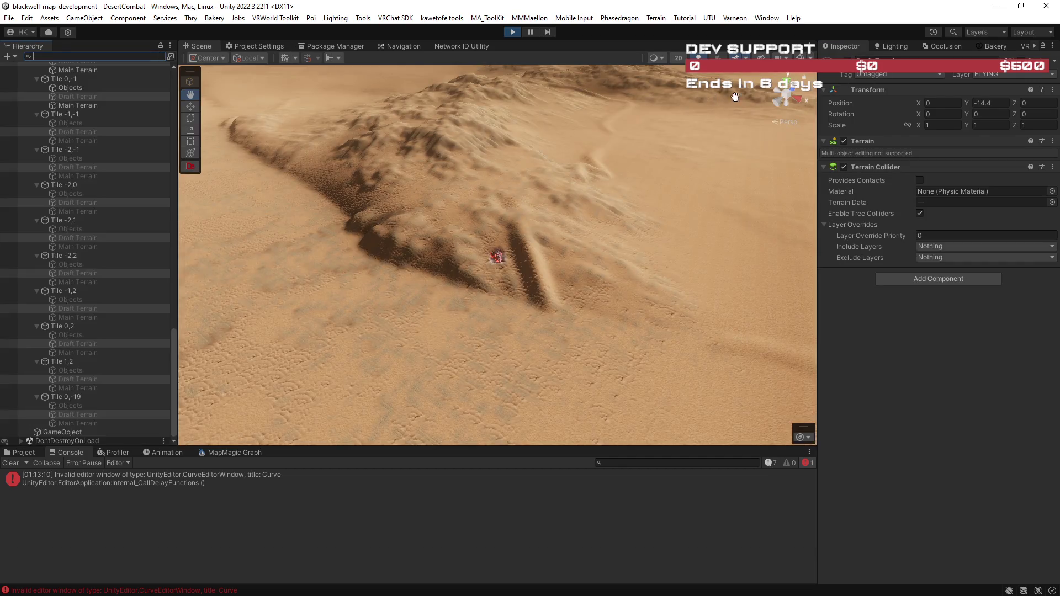
- Deselect the terrains and select the Automaton Hovercraft on the dune
key("alt+Tab")
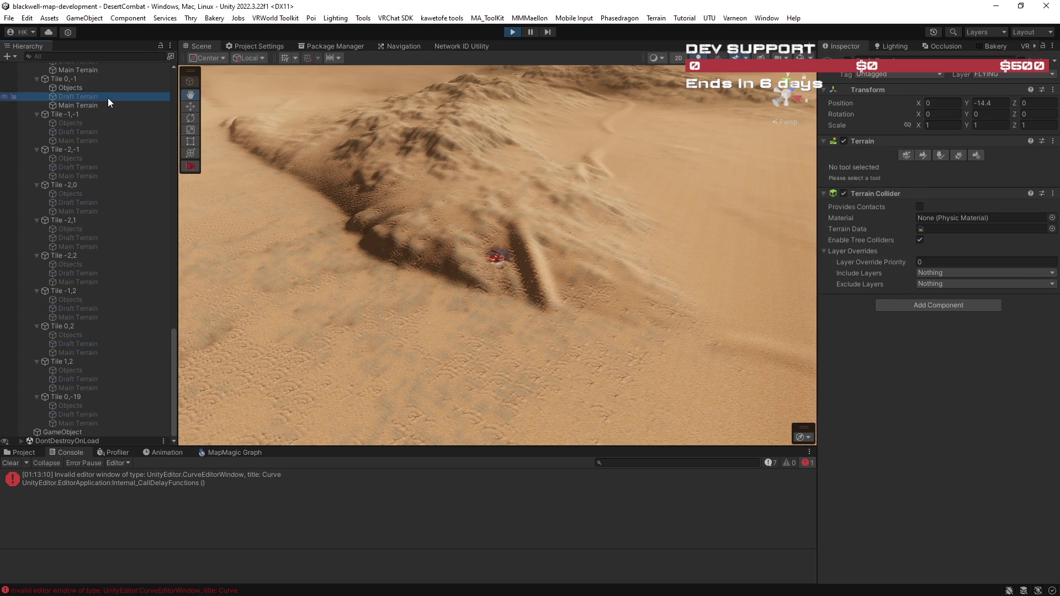
left_click(487, 236)
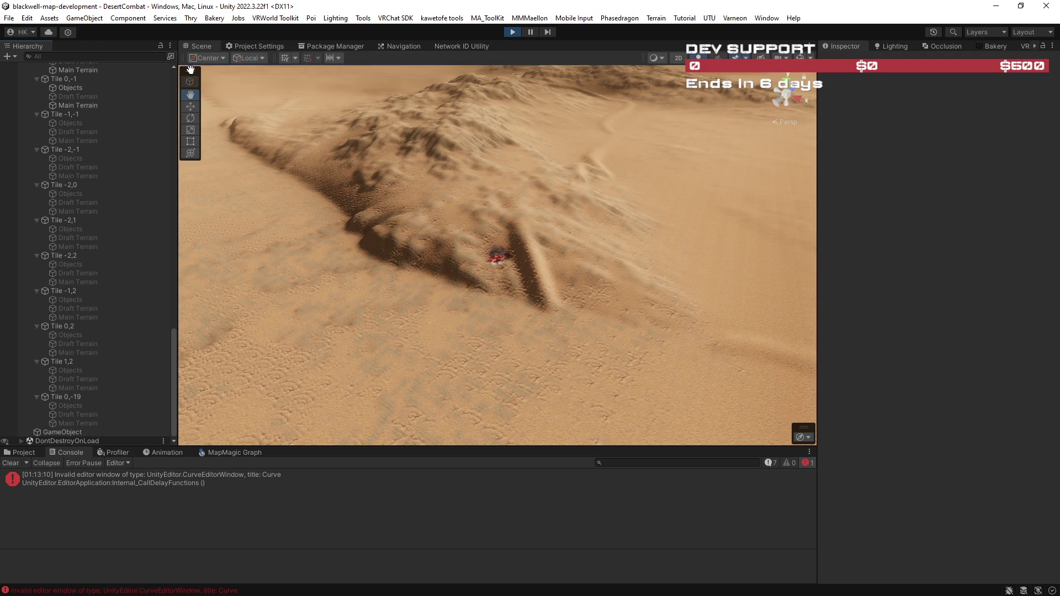
left_click_drag(497, 262, 497, 253)
key("w")
left_click(496, 250)
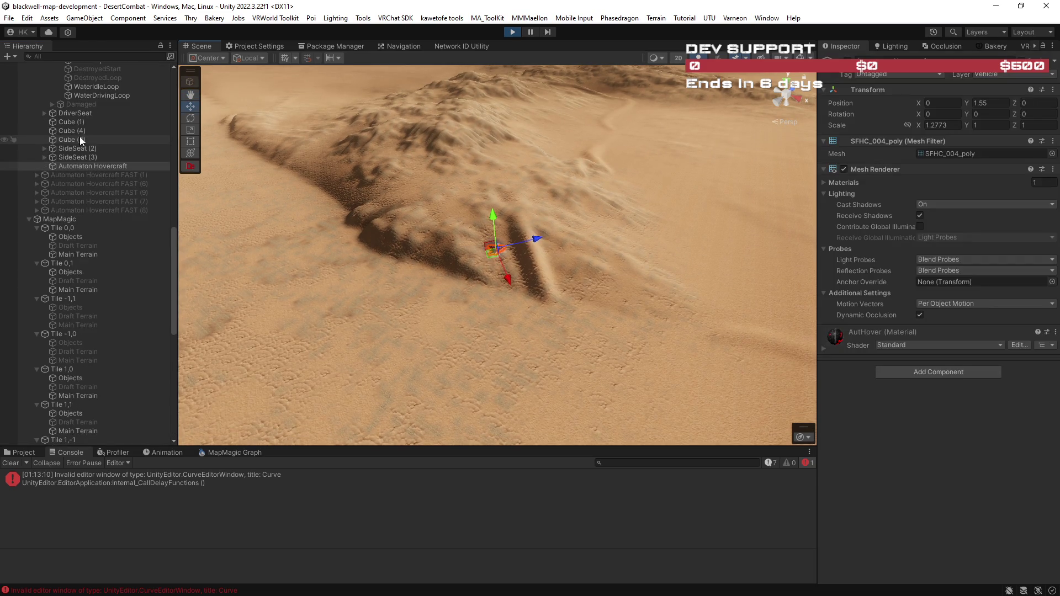
- Frame and zoom on the Automaton Hovercraft, then maximize the Scene view
scroll(89, 177, "up", 3)
key("f")
scroll(455, 244, "down", 5)
scroll(455, 244, "down", 5)
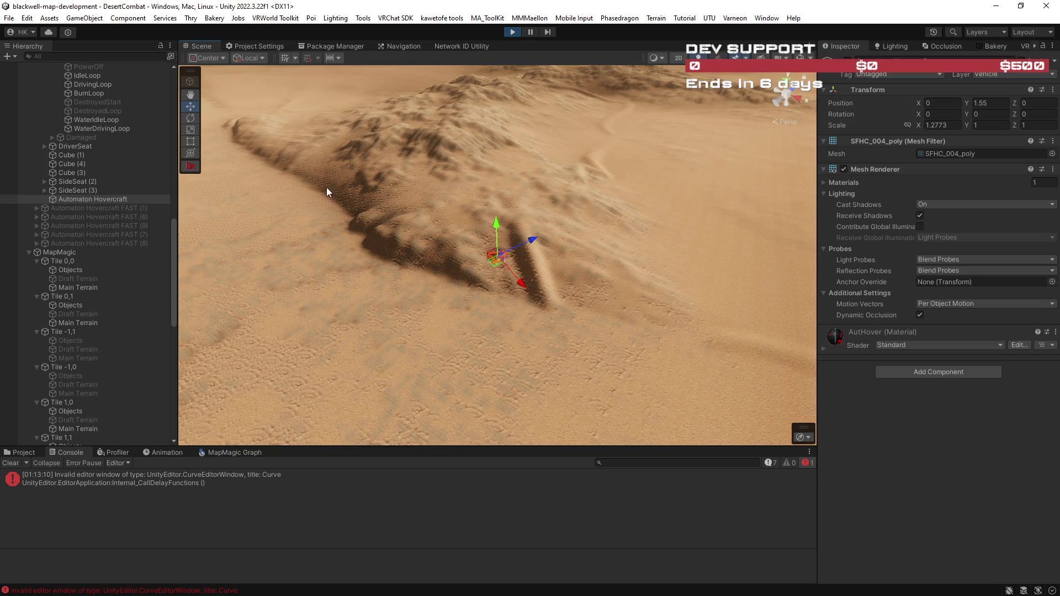
scroll(450, 265, "up", 5)
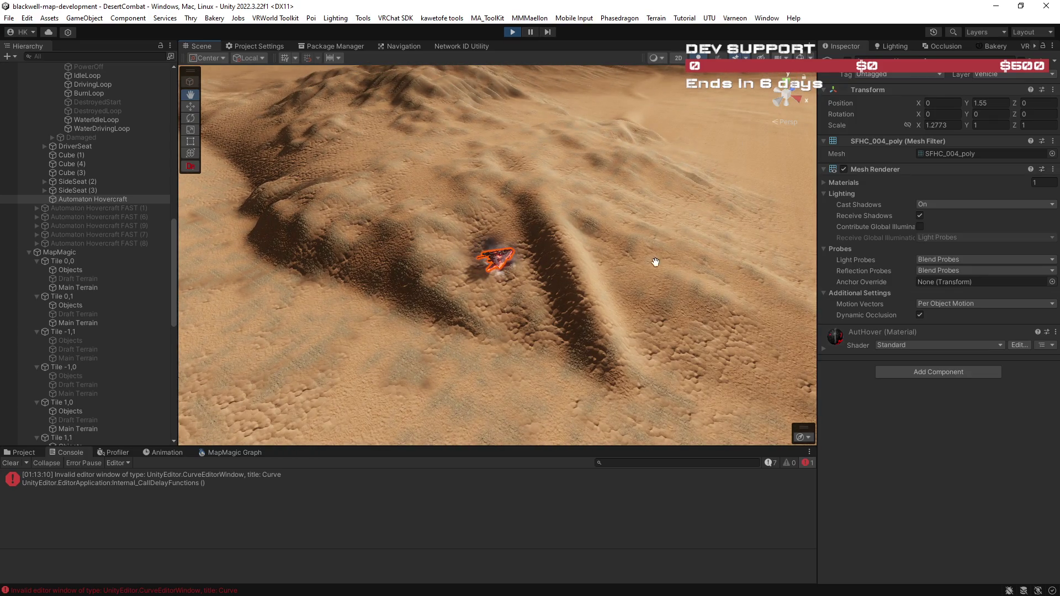
double_click(204, 46)
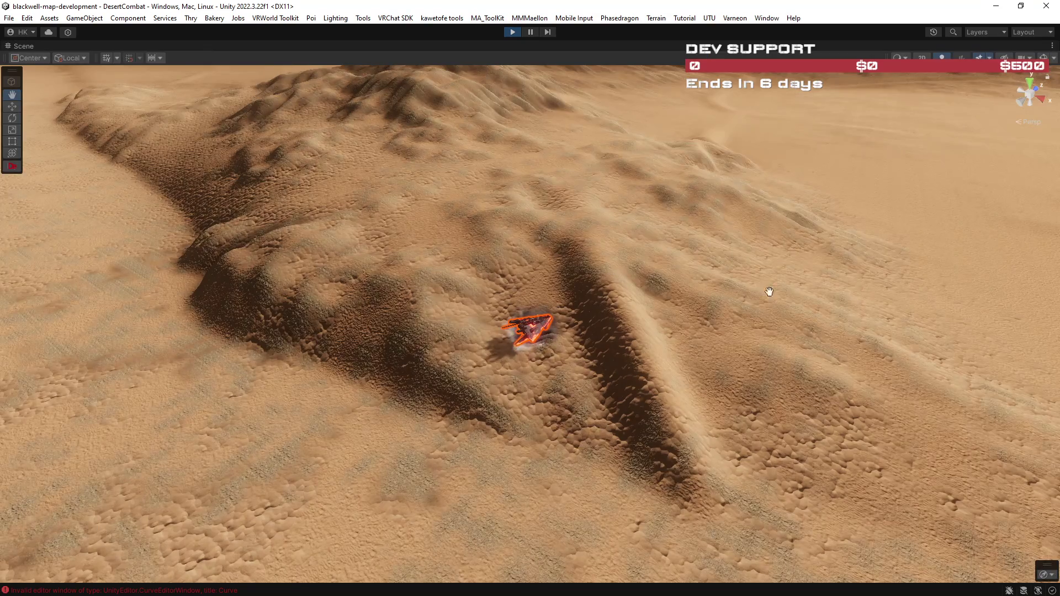
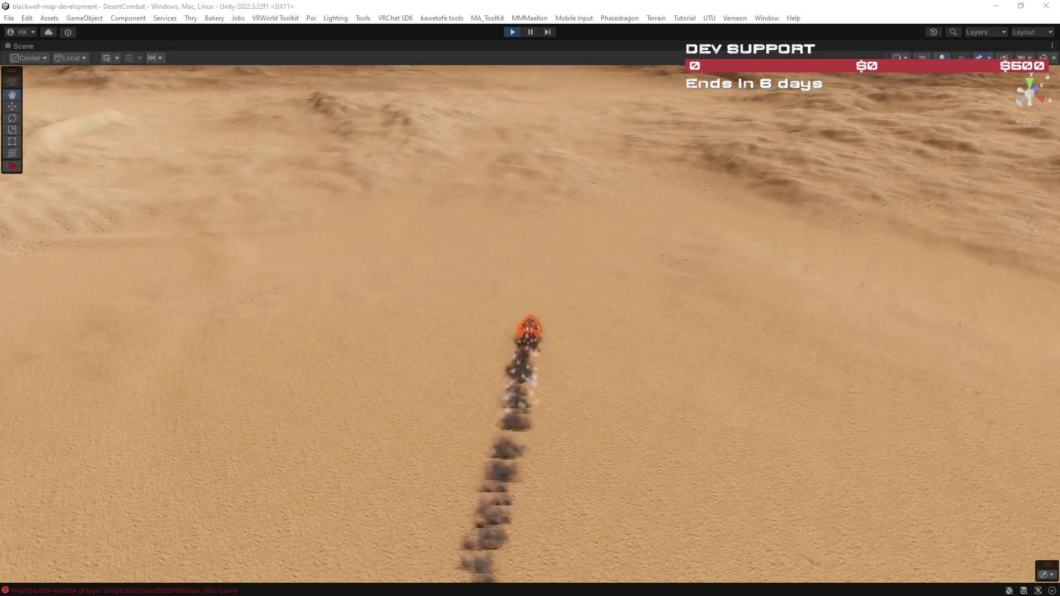
- Fly across the desert terrain toward the distant ridges, then stop play mode
left_click_drag(635, 265, 652, 268)
mouse_move(601, 254)
left_mouse_down()
mouse_move(896, 270)
mouse_move(1040, 291)
mouse_move(118, 305)
mouse_move(613, 287)
mouse_move(788, 304)
mouse_move(1027, 282)
mouse_move(916, 288)
mouse_move(928, 288)
left_mouse_up()
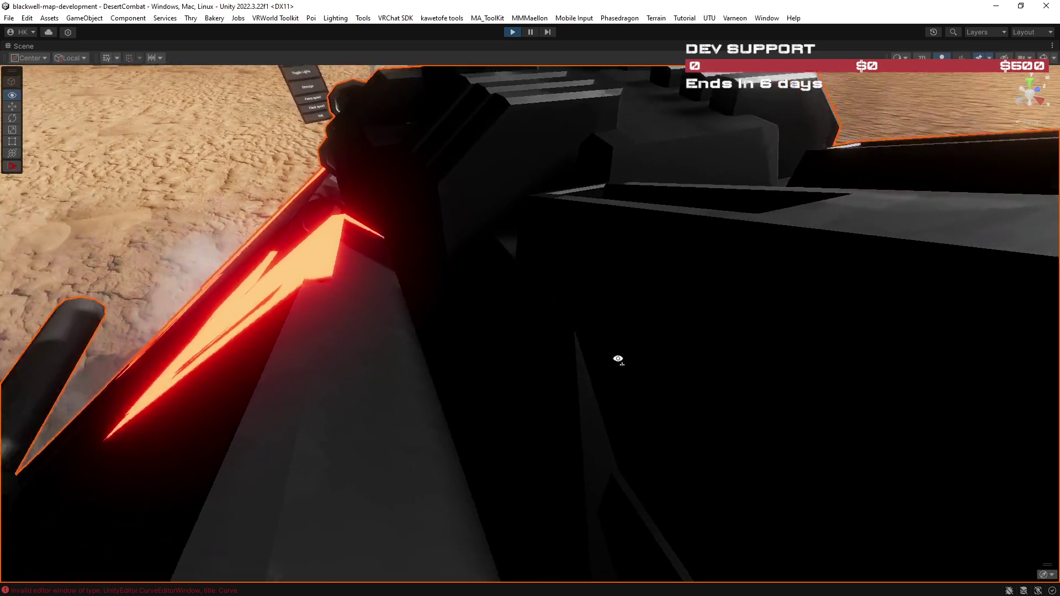
scroll(613, 358, "down", 5)
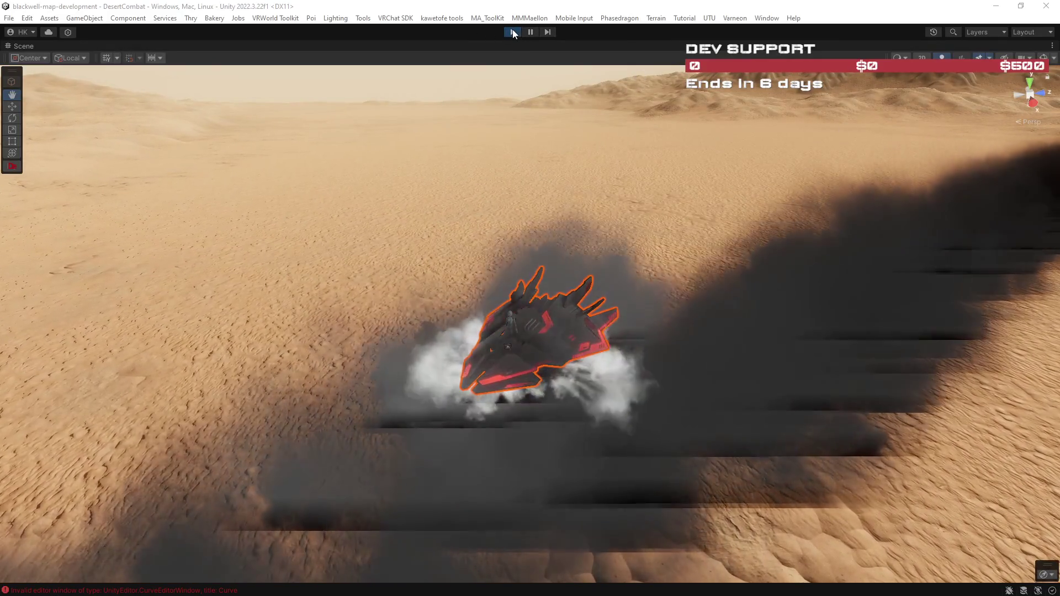
left_click(512, 32)
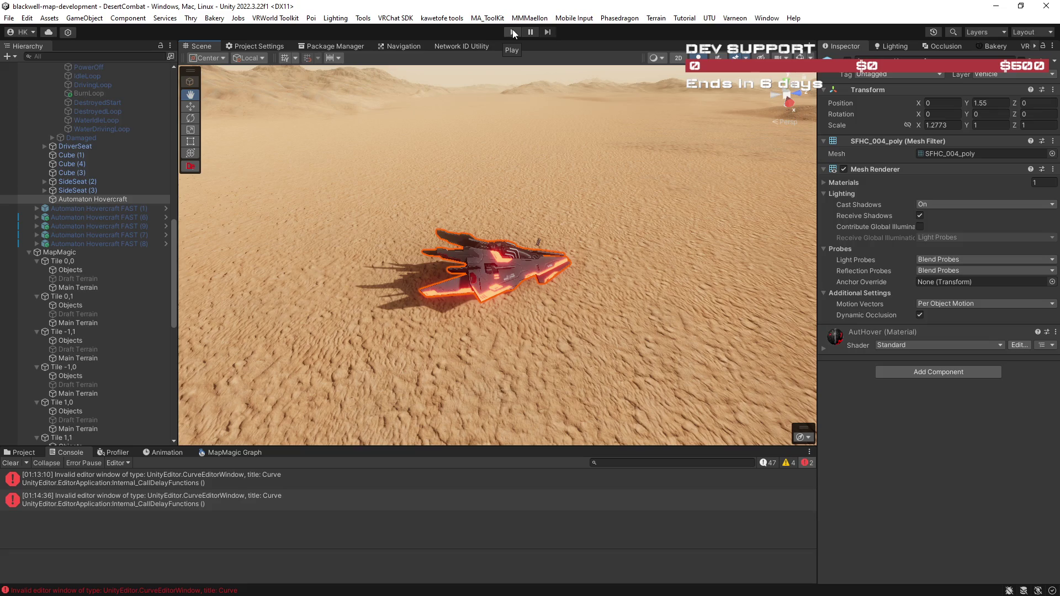
- Resize the Inspector, Console and Hierarchy panels and select MapMagic to show its tile size 5000 and resolution 2049
mouse_move(553, 232)
left_mouse_down()
mouse_move(569, 171)
mouse_move(668, 180)
mouse_move(507, 197)
mouse_move(495, 175)
mouse_move(516, 187)
mouse_move(471, 161)
mouse_move(477, 204)
left_mouse_up()
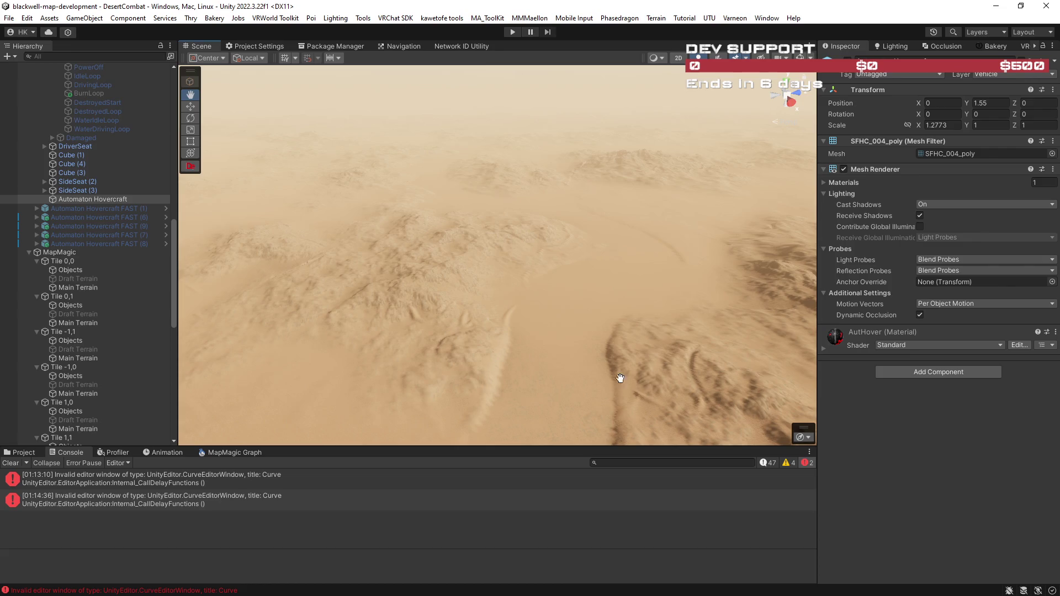
left_click_drag(817, 376, 853, 378)
left_click_drag(738, 448, 739, 471)
left_click_drag(186, 270, 182, 270)
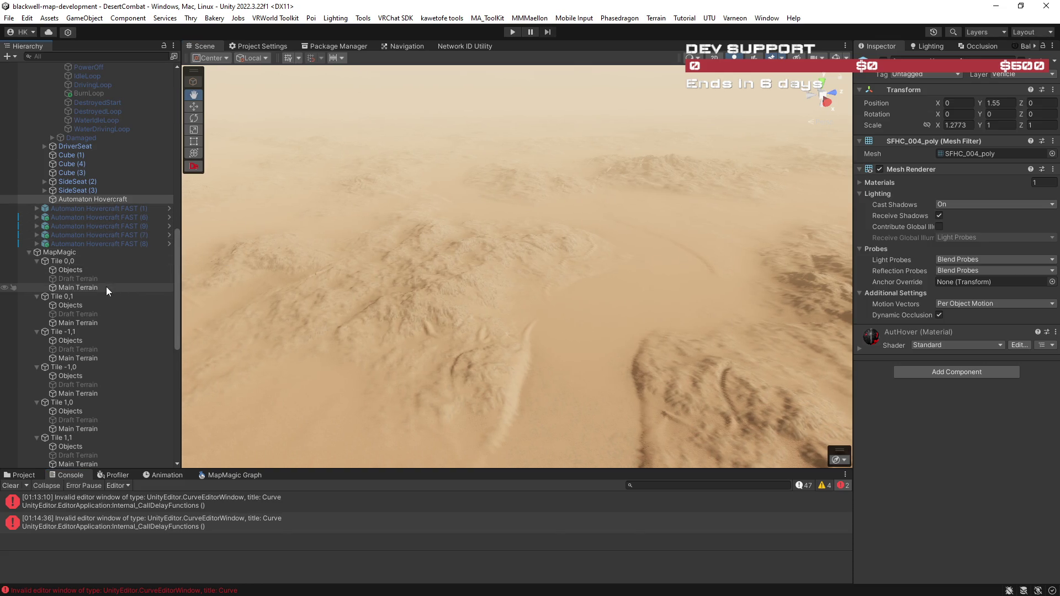
left_click(73, 259)
left_click(70, 253)
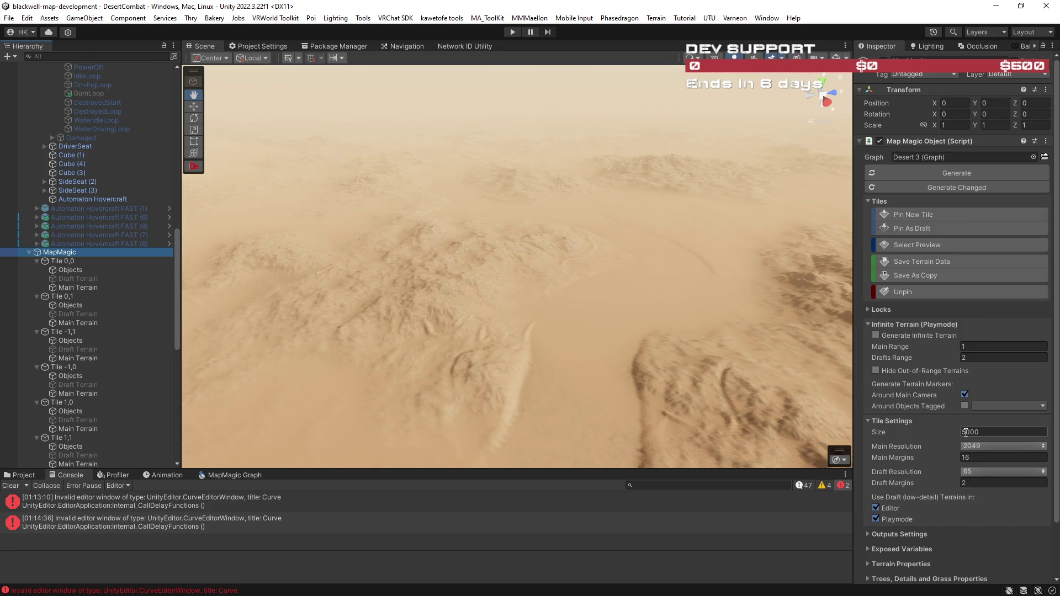
left_click(966, 433)
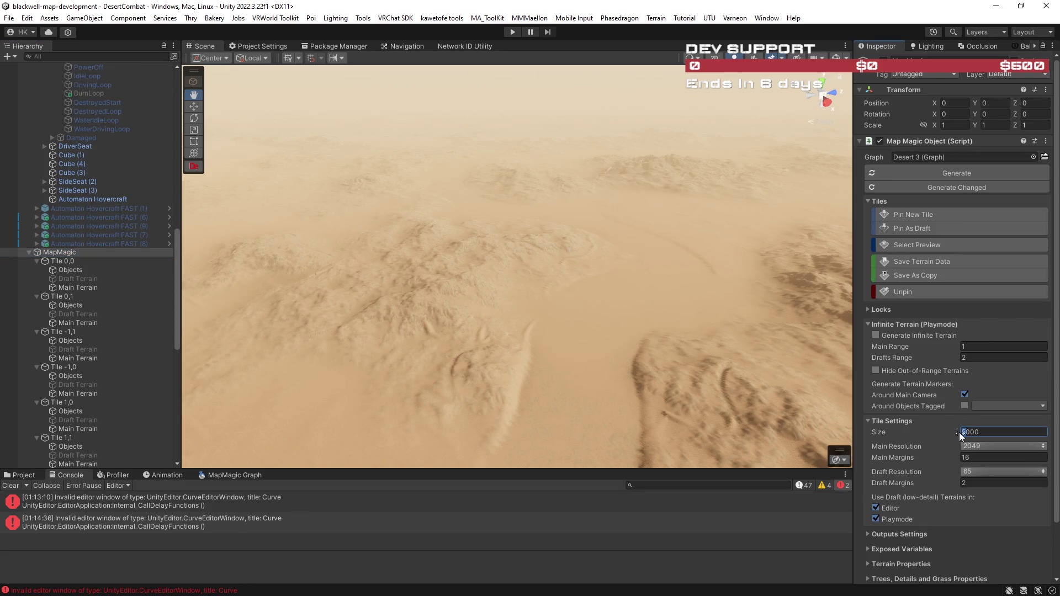
left_click(980, 445)
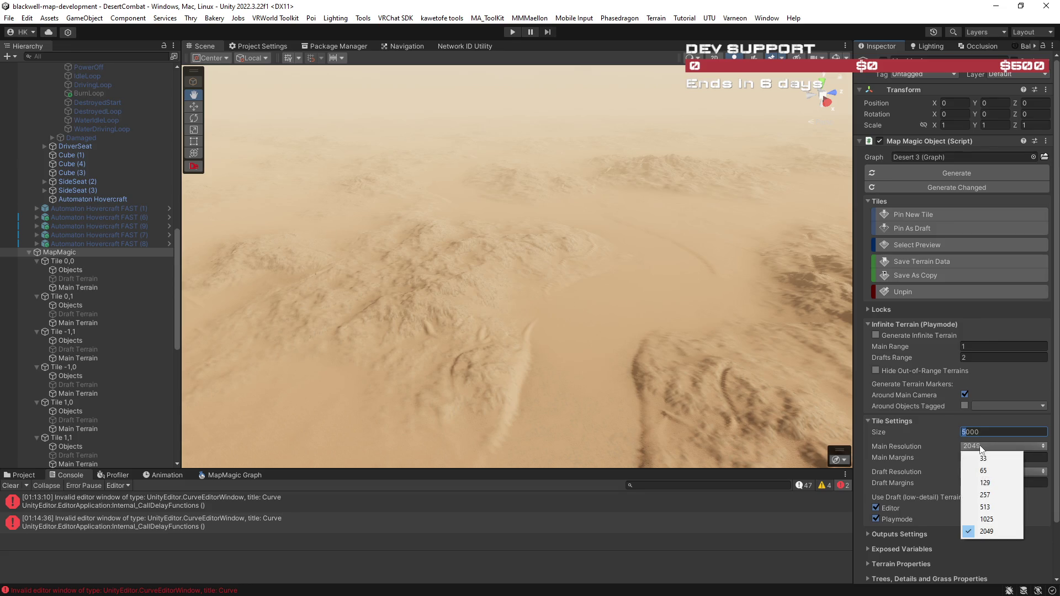
left_click(964, 433)
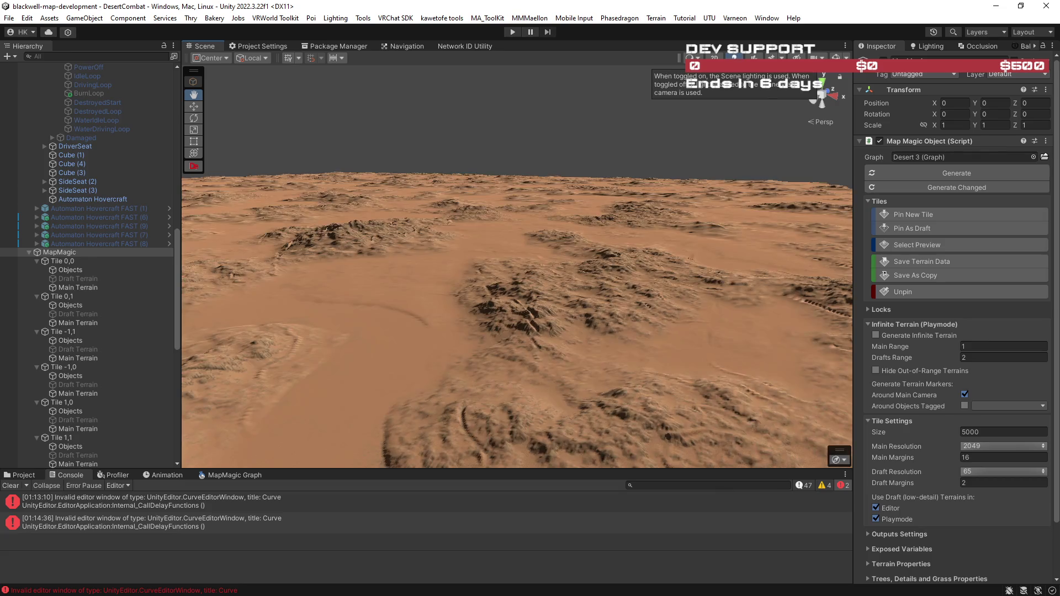
mouse_move(641, 308)
left_mouse_down()
mouse_move(121, 347)
mouse_move(993, 360)
mouse_move(1003, 376)
mouse_move(1012, 360)
mouse_move(865, 314)
mouse_move(718, 325)
mouse_move(634, 319)
mouse_move(626, 334)
mouse_move(582, 338)
left_mouse_up()
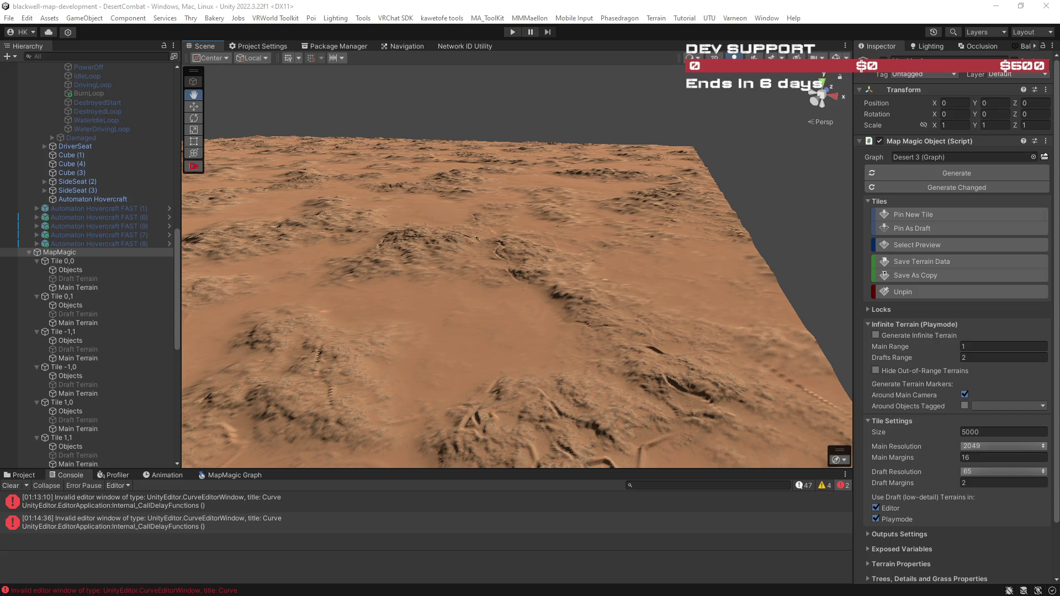
left_click_drag(524, 257, 644, 263)
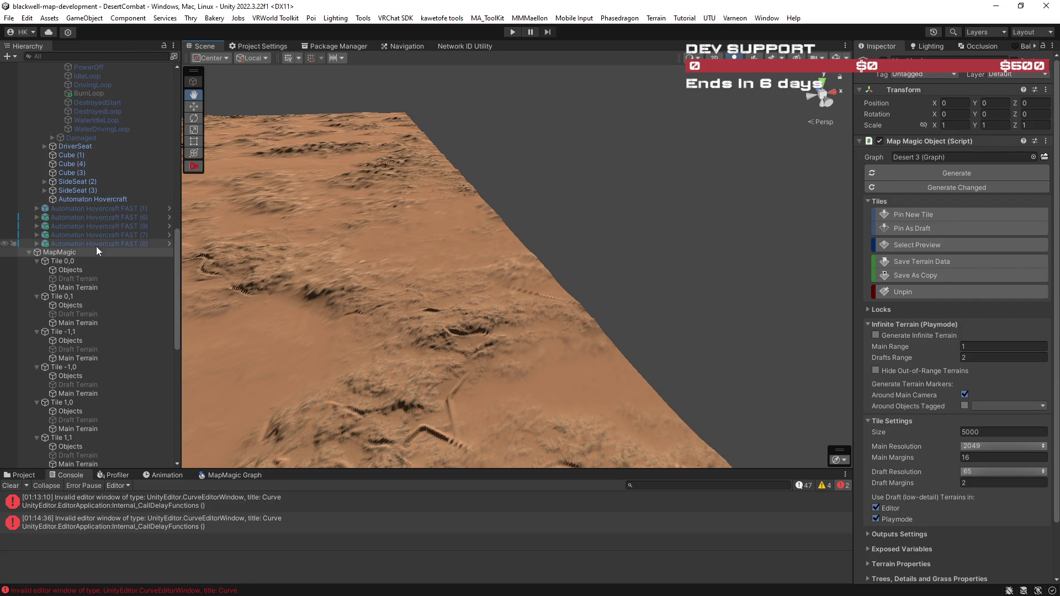
left_click_drag(177, 241, 179, 77)
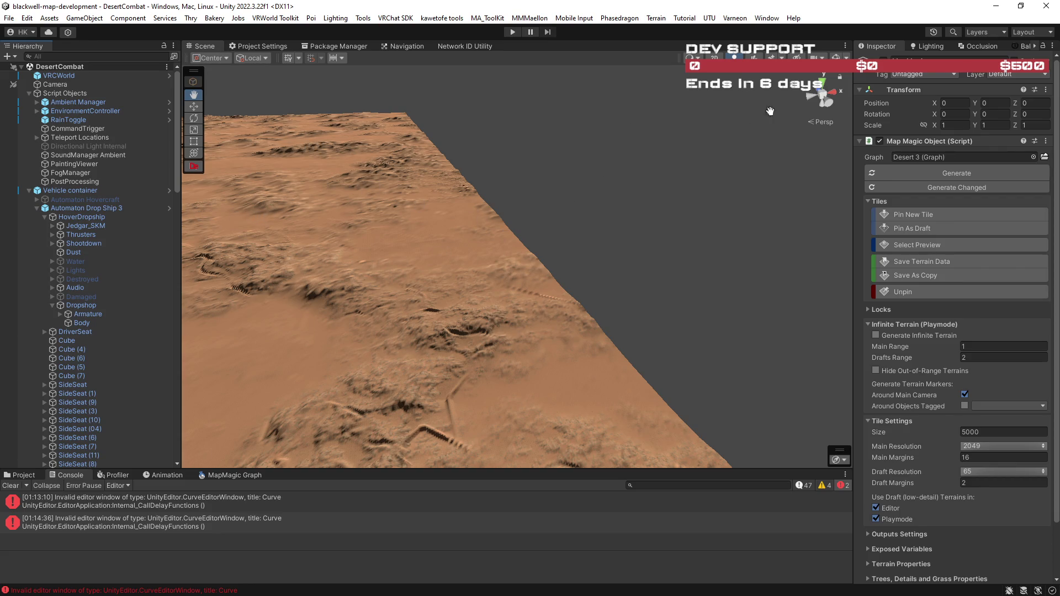
left_click(919, 213)
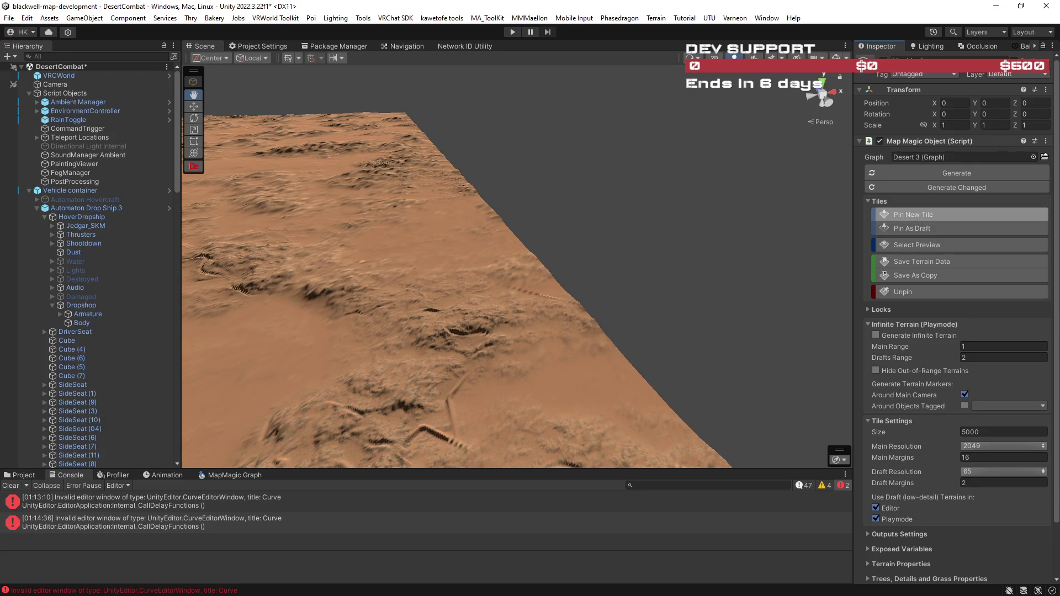
- Set the Scene camera's far clipping distance to 50000
mouse_move(420, 199)
left_mouse_down()
mouse_move(257, 245)
mouse_move(300, 279)
left_mouse_up()
scroll(405, 209, "up", 2)
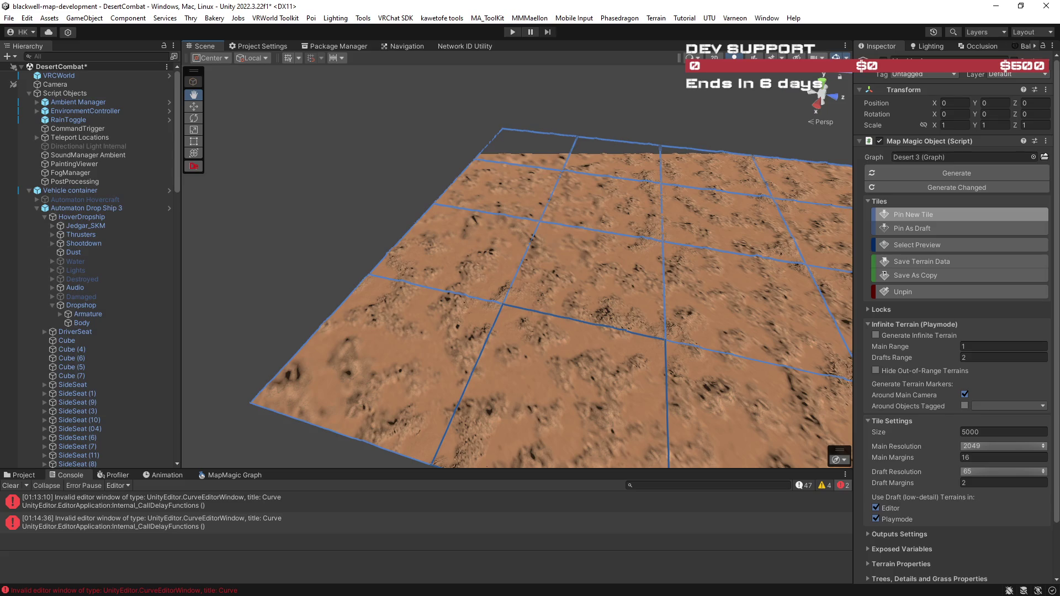
left_click(837, 58)
left_click(904, 114)
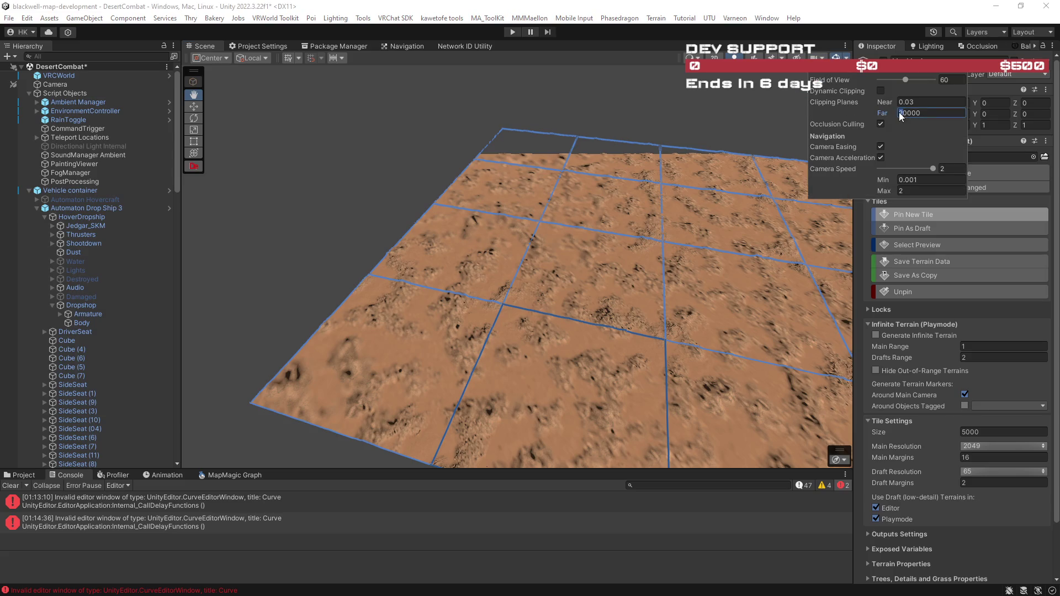
type("50000")
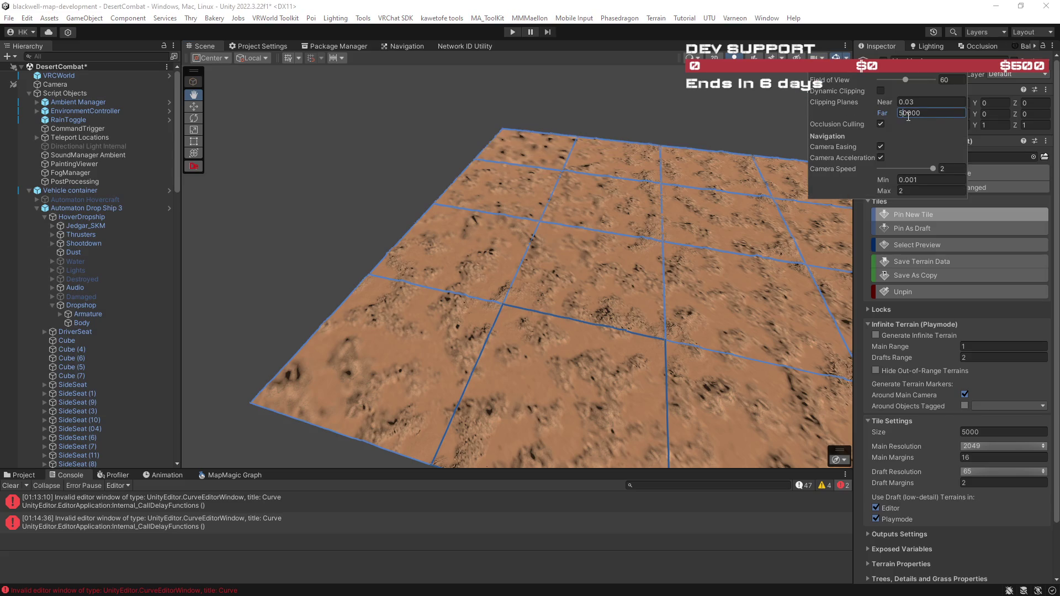
left_click(373, 218)
- Pan, rotate and zoom out until the whole grid of generating desert tiles is visible
mouse_move(370, 220)
left_mouse_down()
mouse_move(462, 237)
mouse_move(528, 226)
mouse_move(533, 260)
mouse_move(485, 323)
mouse_move(575, 348)
mouse_move(488, 371)
mouse_move(402, 313)
left_mouse_up()
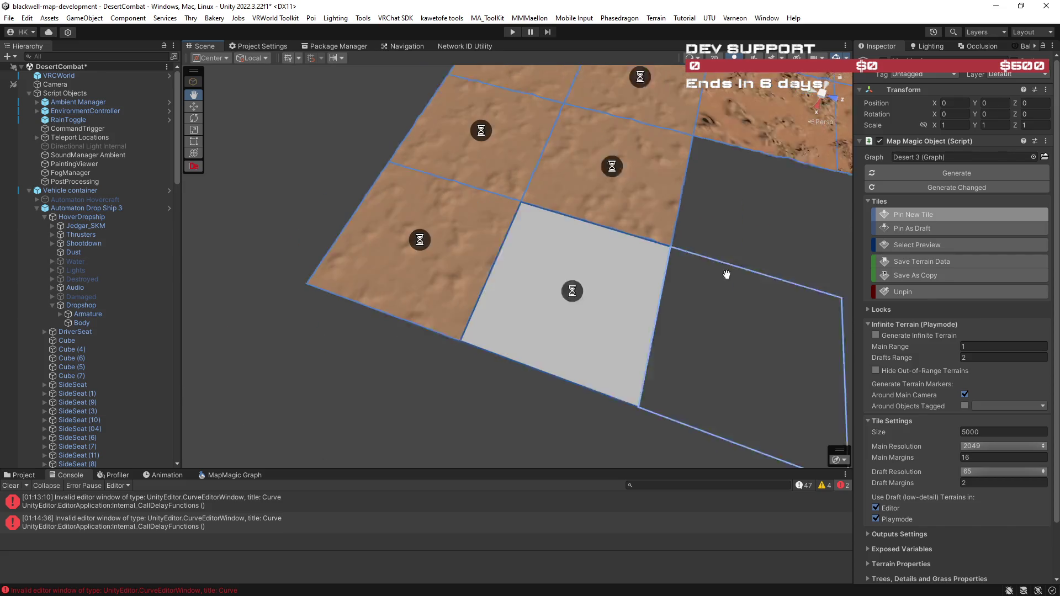
mouse_move(710, 214)
left_mouse_down()
mouse_move(584, 324)
mouse_move(587, 343)
mouse_move(698, 253)
mouse_move(632, 328)
left_mouse_up()
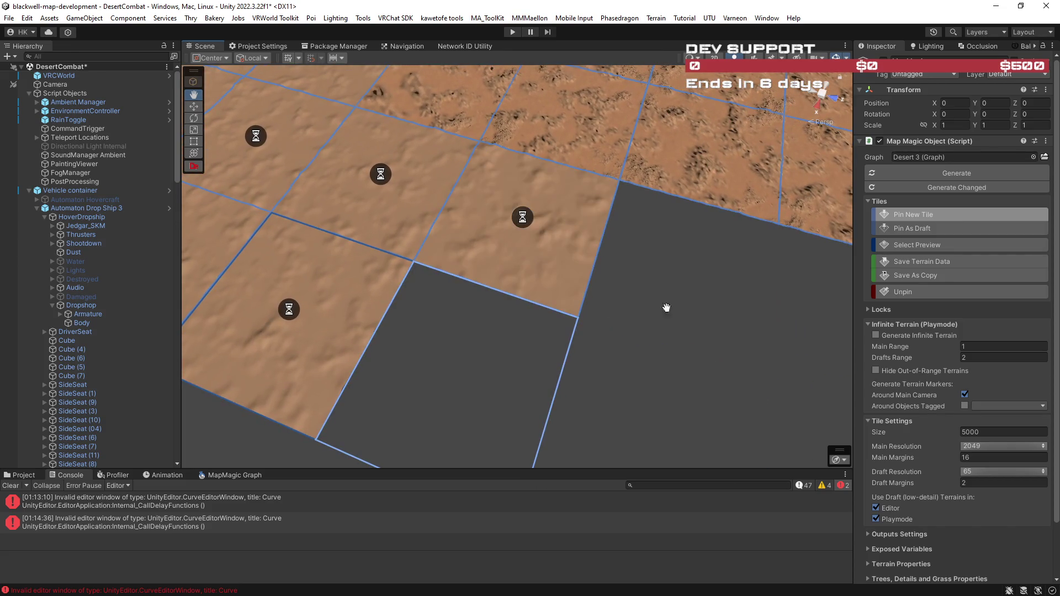
left_click_drag(705, 246, 683, 253)
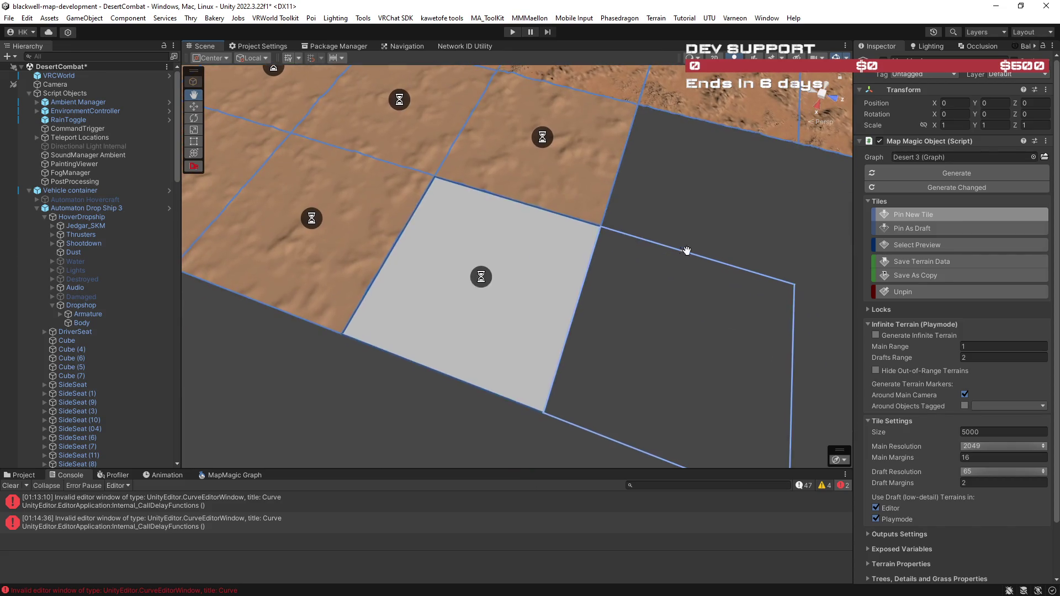
mouse_move(743, 192)
left_mouse_down()
mouse_move(620, 325)
mouse_move(426, 362)
mouse_move(740, 218)
left_mouse_up()
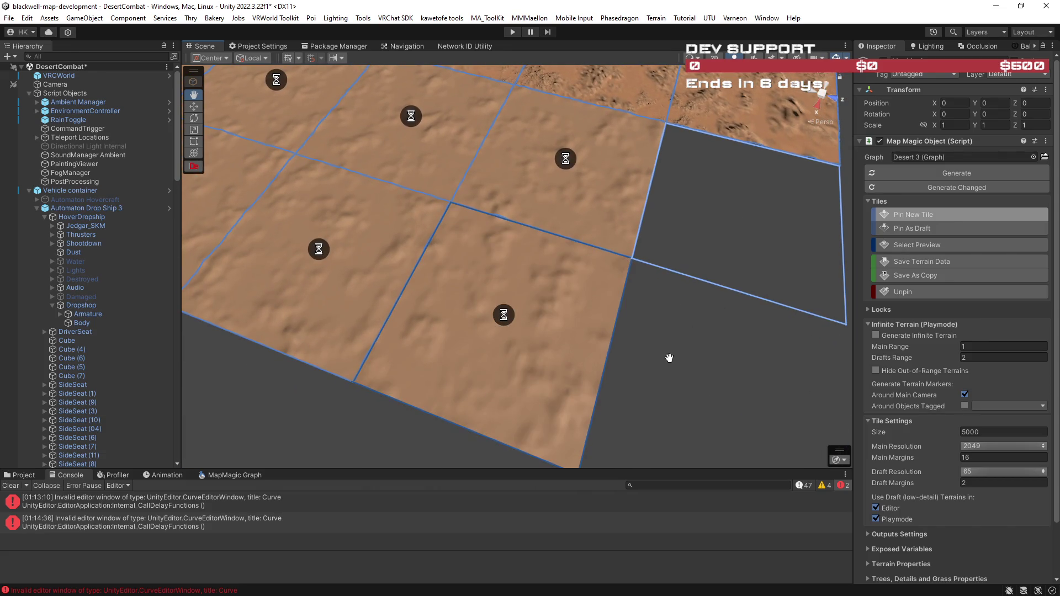
mouse_move(623, 311)
left_mouse_down()
mouse_move(686, 291)
mouse_move(681, 345)
mouse_move(516, 225)
left_mouse_up()
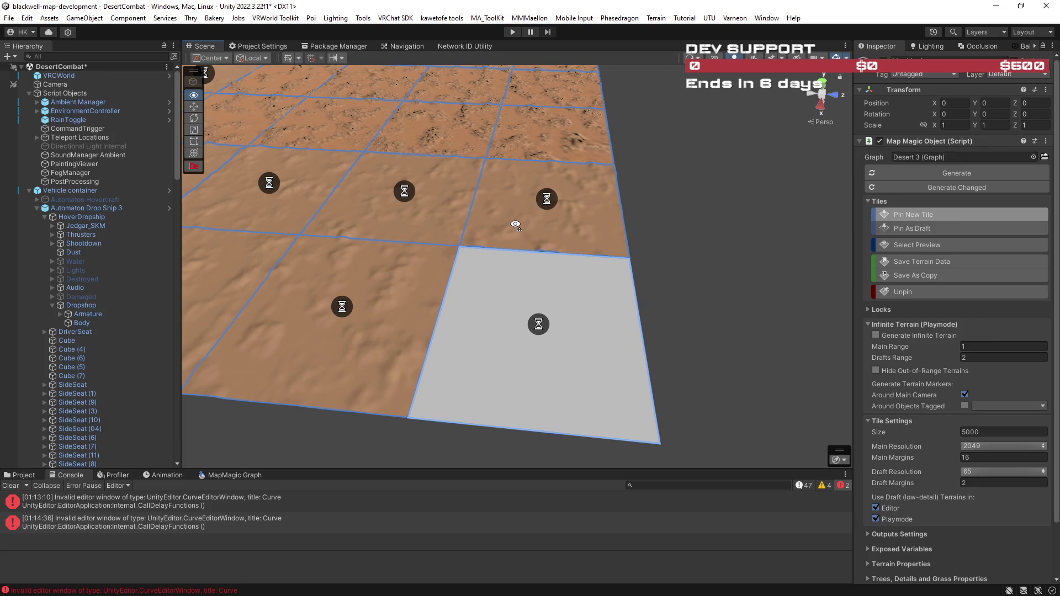
scroll(504, 215, "down", 5)
mouse_move(504, 216)
left_mouse_down()
mouse_move(544, 236)
mouse_move(504, 245)
mouse_move(527, 254)
left_mouse_up()
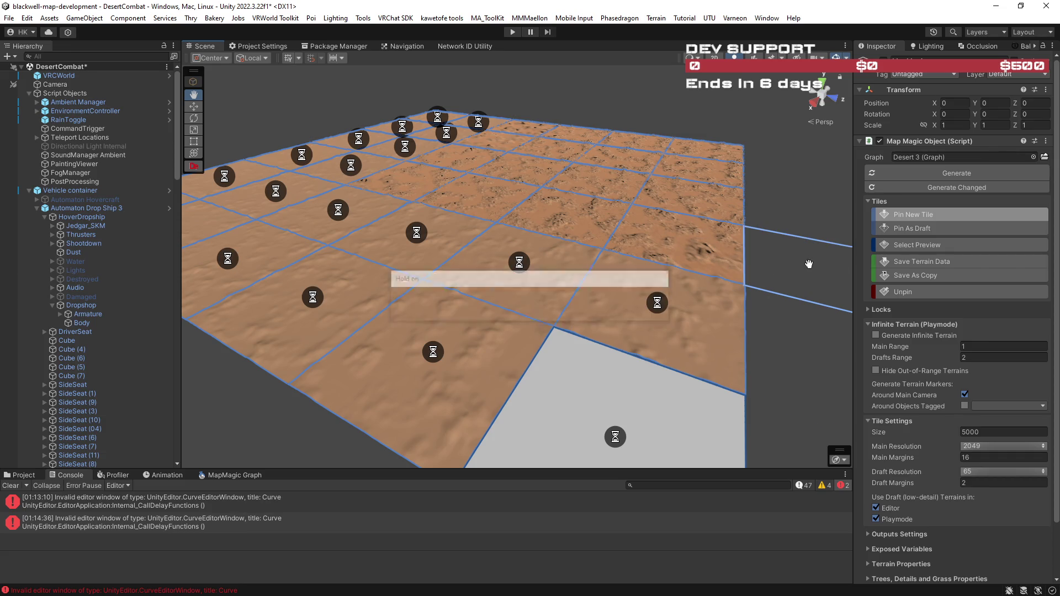
mouse_move(764, 259)
left_mouse_down()
mouse_move(746, 277)
mouse_move(718, 274)
left_mouse_up()
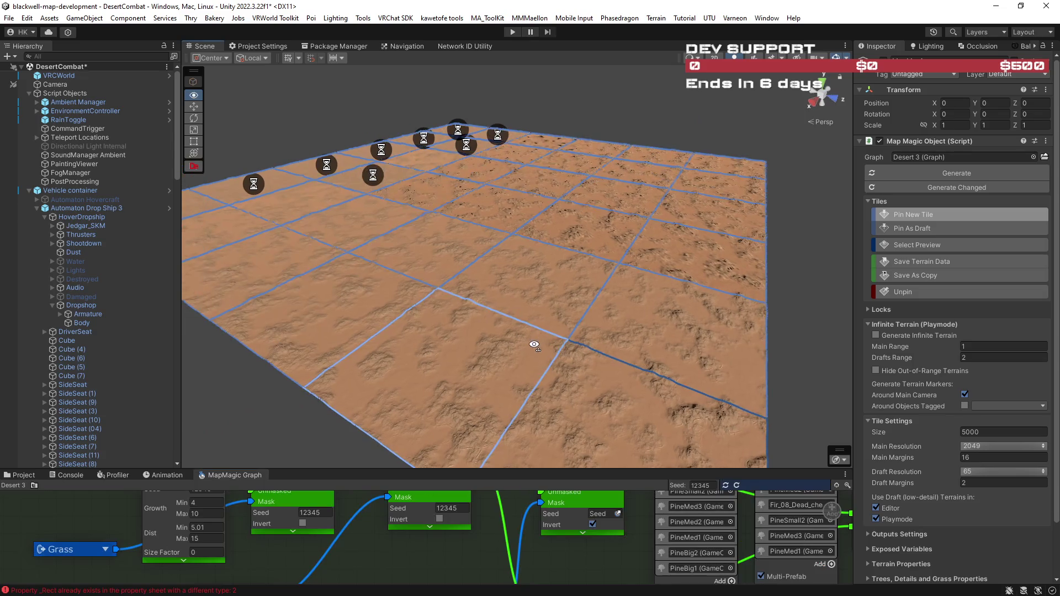
- Enlarge the MapMagic Graph panel showing the Desert 3 node network
left_click_drag(519, 468, 520, 400)
- Pan the graph past the Slope, Cavity and Blend nodes to the Height chain's NOISE Size field
mouse_move(558, 510)
left_mouse_down()
mouse_move(210, 387)
mouse_move(312, 482)
left_mouse_up()
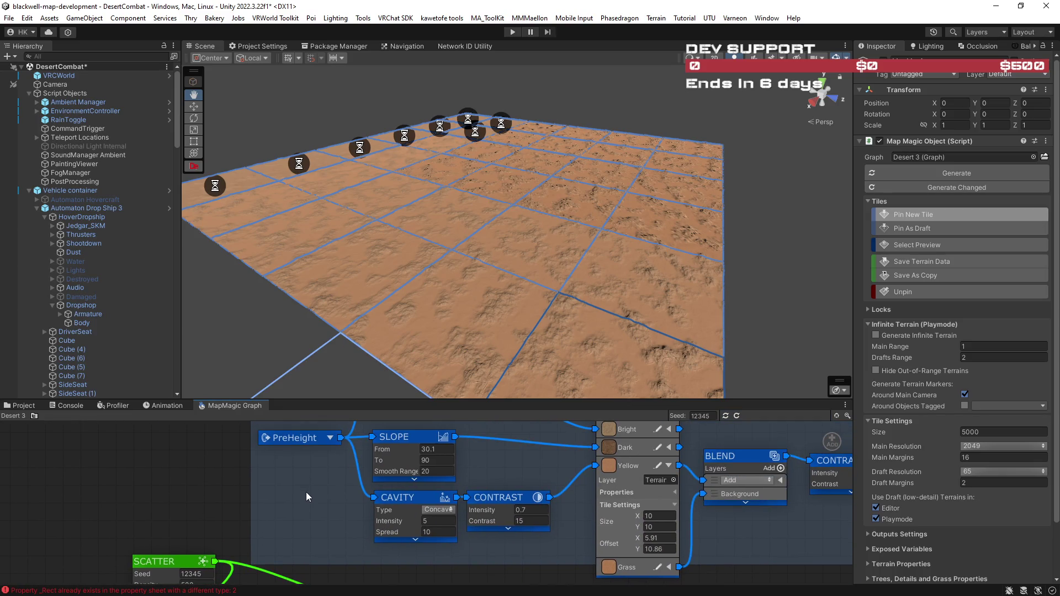
mouse_move(177, 464)
left_mouse_down()
mouse_move(277, 517)
mouse_move(360, 523)
mouse_move(265, 523)
mouse_move(392, 504)
mouse_move(330, 504)
mouse_move(314, 560)
mouse_move(254, 499)
left_mouse_up()
scroll(280, 503, "up", 3)
left_click(393, 498)
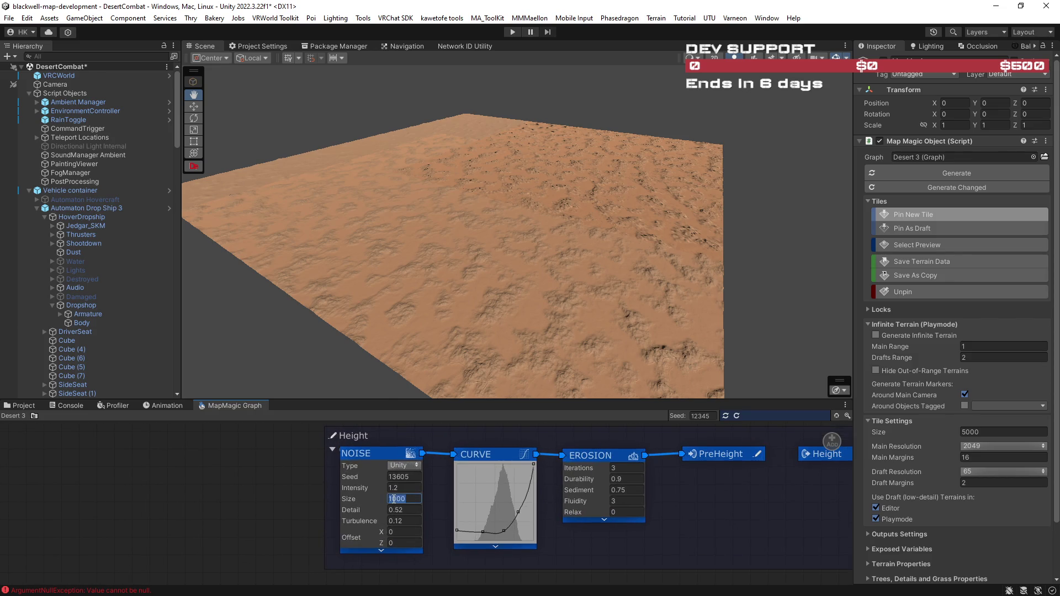
- Change the NOISE Size from 1000 to 2000 and inspect the smoother regenerated dunes
left_click(393, 499)
key("BackSpace")
type("2")
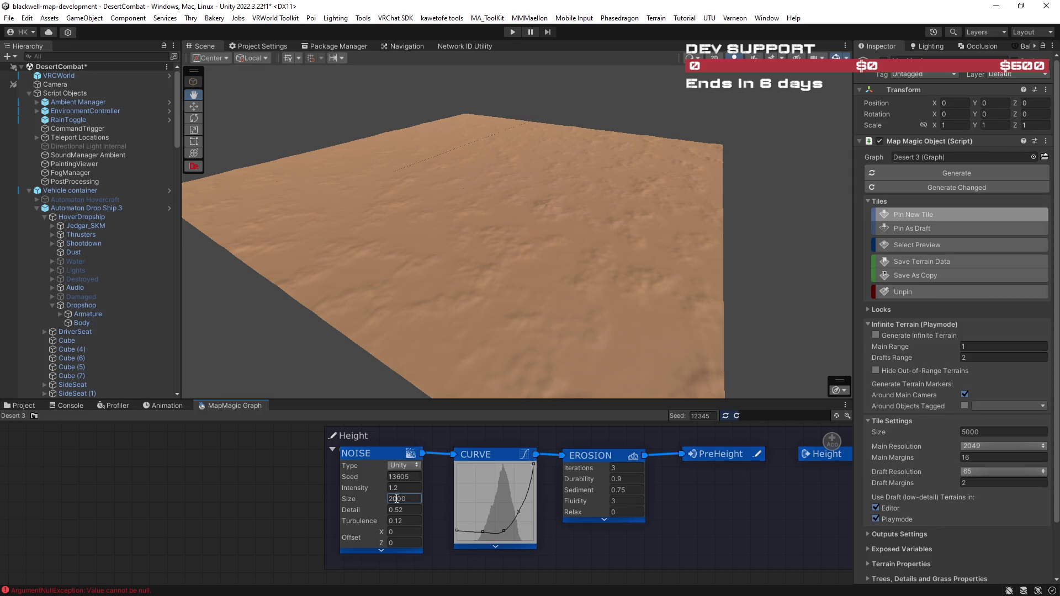
mouse_move(433, 281)
left_mouse_down()
mouse_move(540, 291)
mouse_move(454, 277)
mouse_move(647, 326)
left_mouse_up()
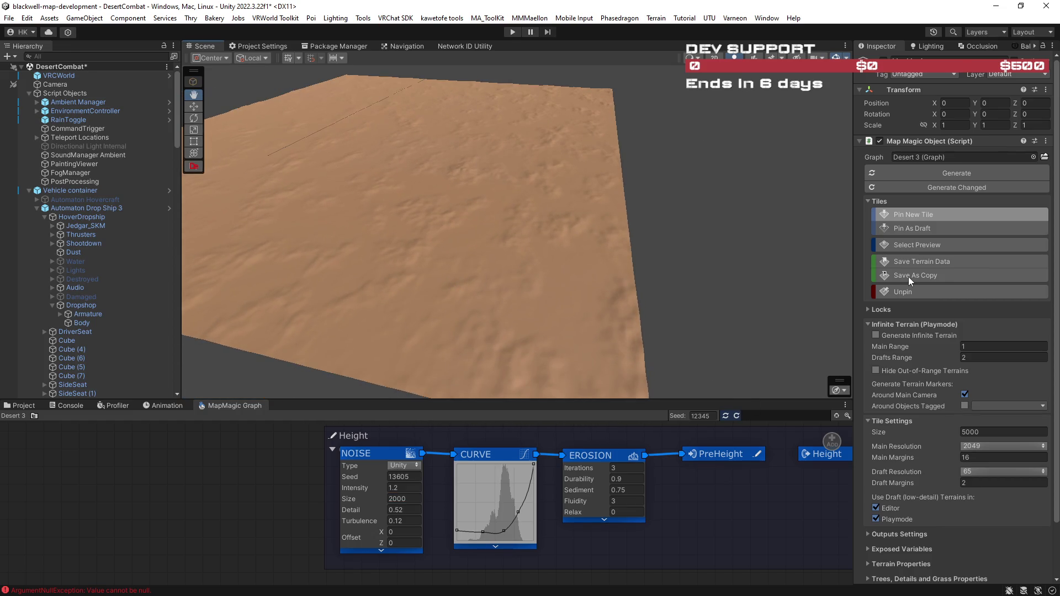
scroll(704, 343, "up", 3)
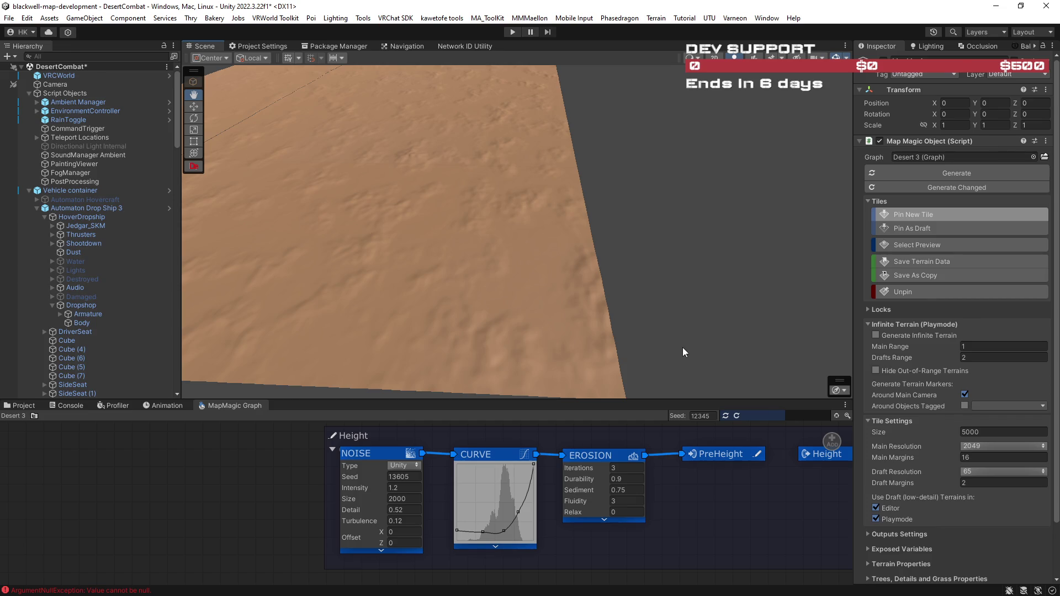
- Pin a new terrain tile and orbit low to inspect its broad, low dunes
mouse_move(684, 286)
left_mouse_down()
mouse_move(654, 244)
mouse_move(602, 247)
mouse_move(658, 264)
left_mouse_up()
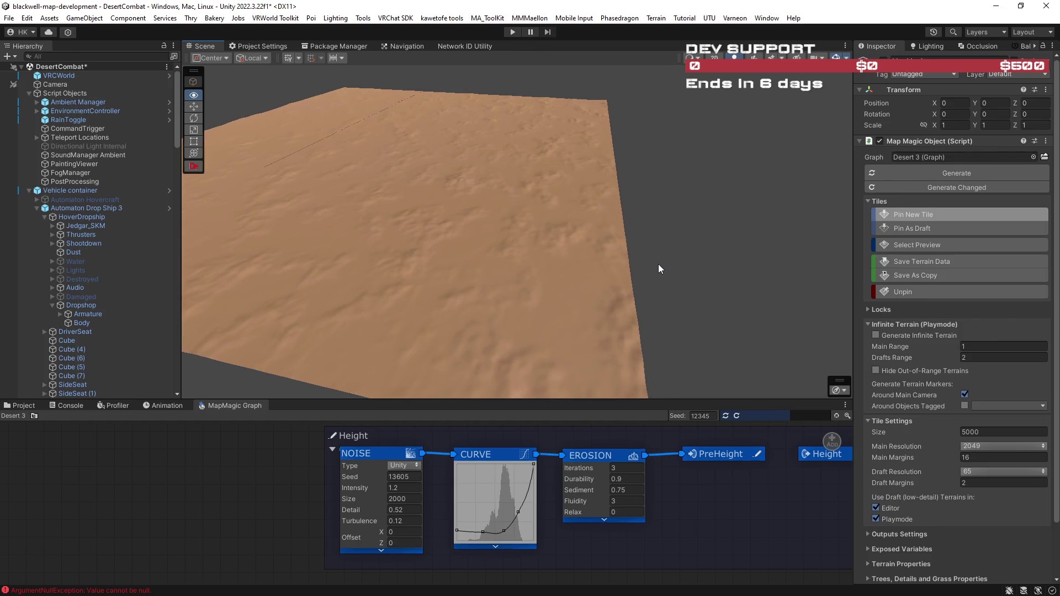
left_click_drag(731, 175, 686, 279)
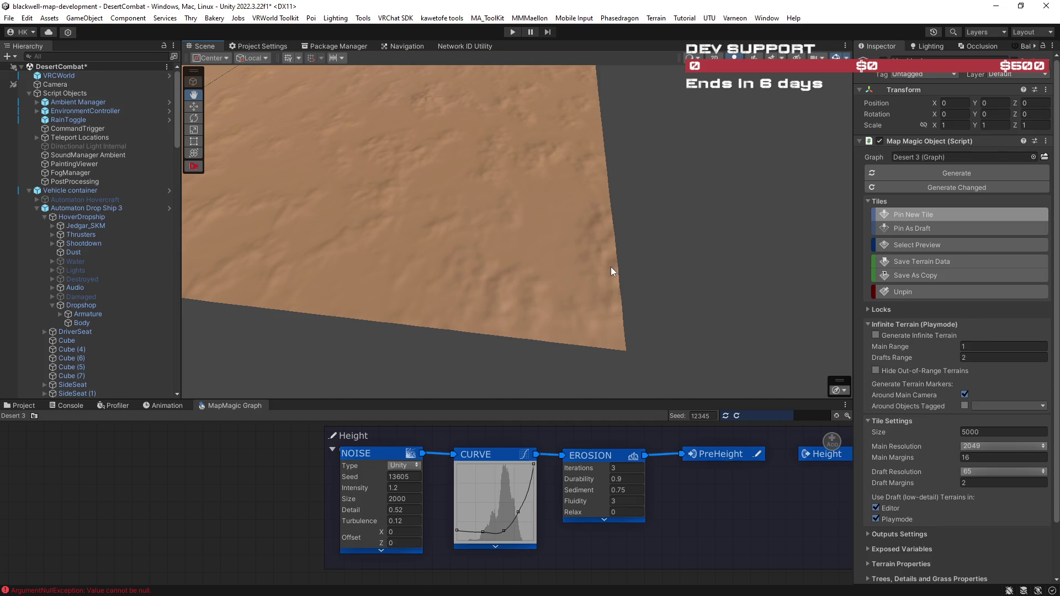
left_click(923, 213)
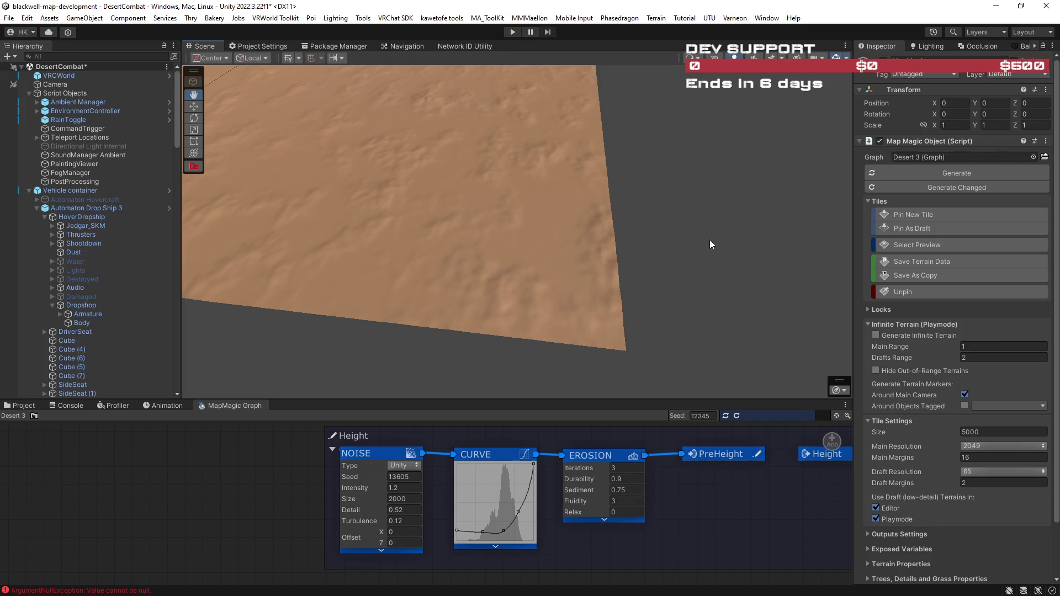
left_click_drag(683, 228, 679, 217)
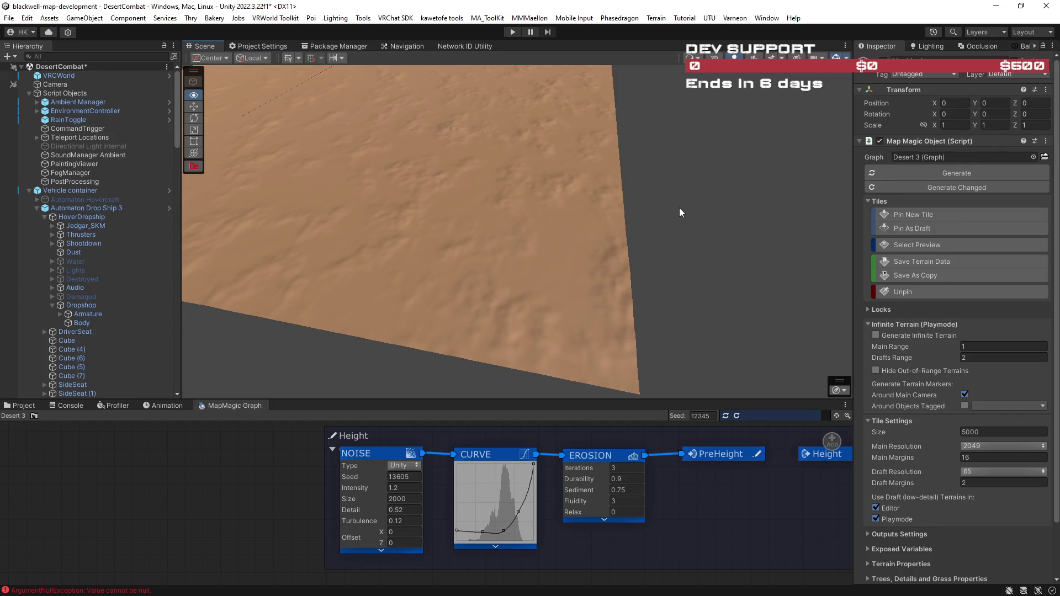
left_click_drag(679, 207, 665, 213)
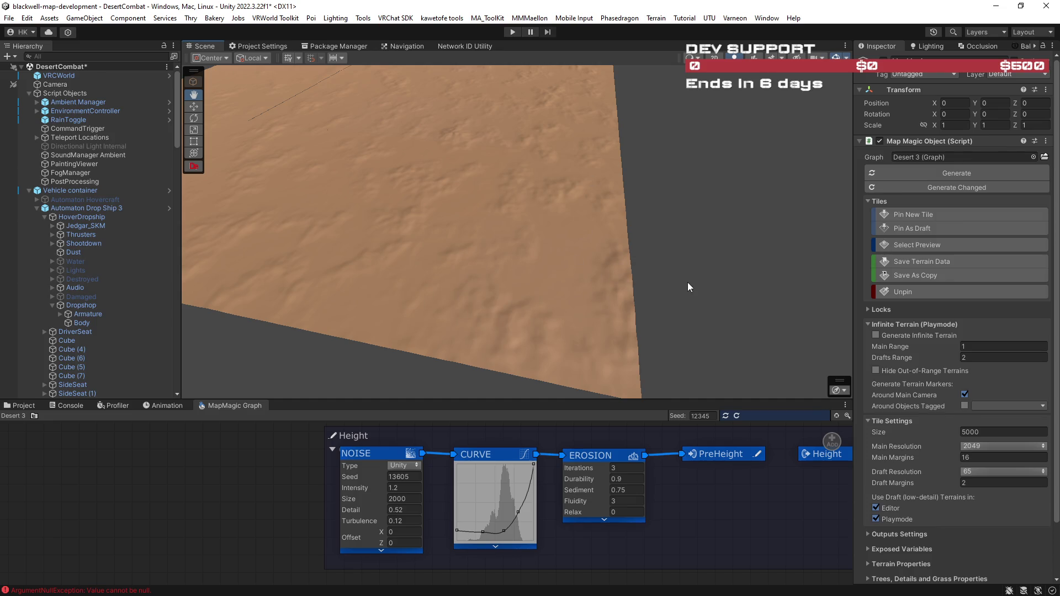
mouse_move(677, 273)
left_mouse_down()
mouse_move(628, 251)
mouse_move(737, 274)
left_mouse_up()
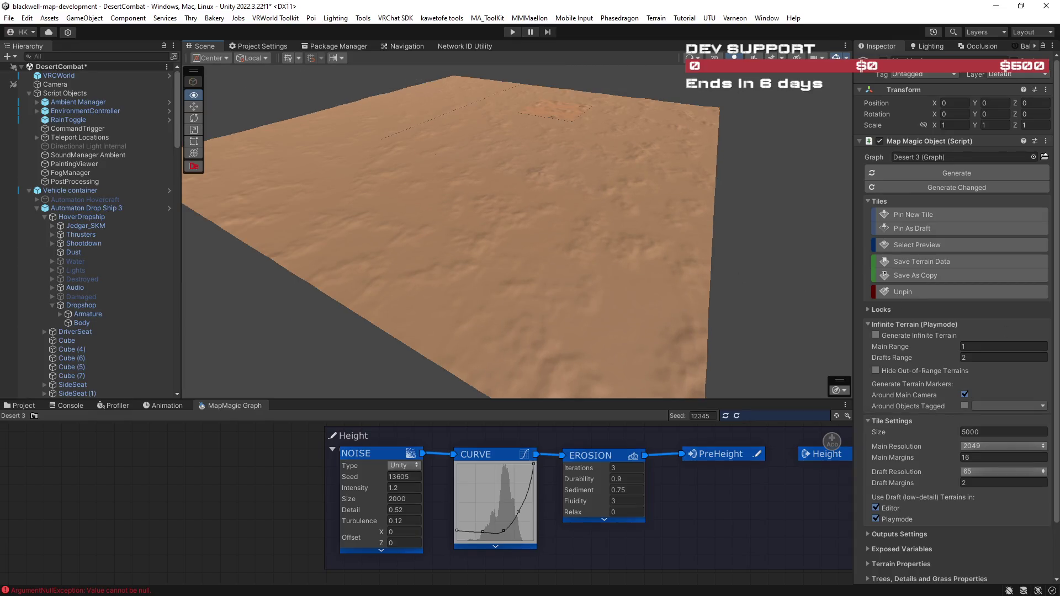
- Scroll the Hierarchy down and select MapMagic to show the wide grid of regenerating tiles around Tile 0,0
key("alt+Tab")
left_click(177, 173)
left_click_drag(176, 174, 174, 265)
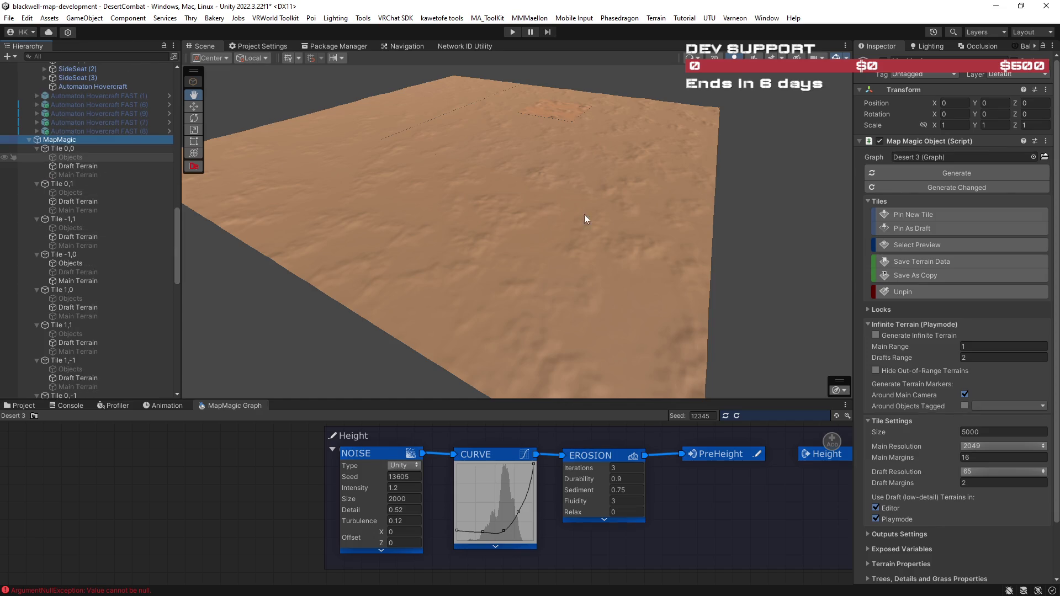
left_click(933, 190)
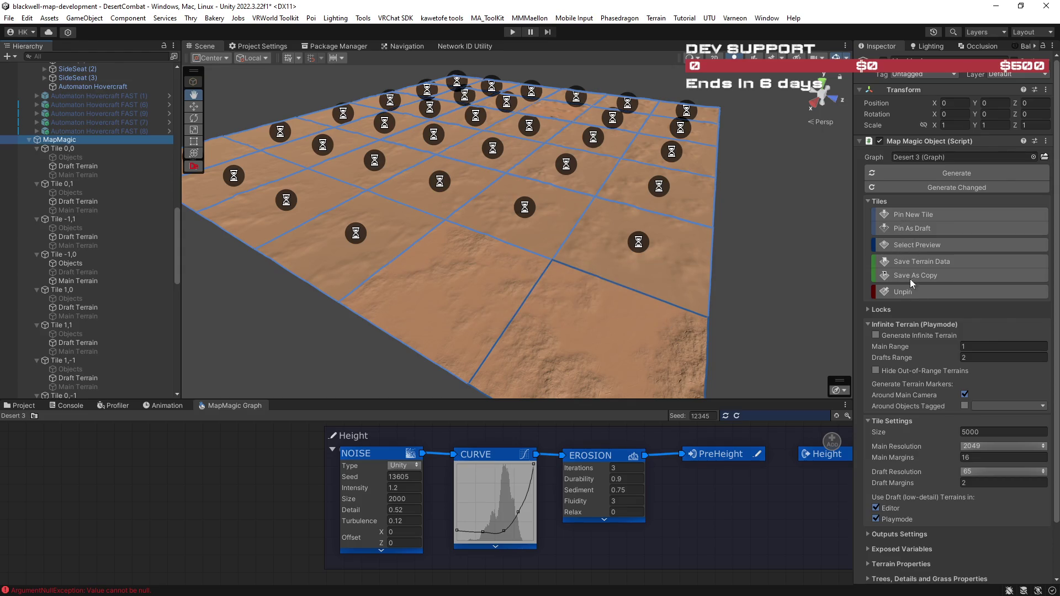
- Use Unpin on the near corner tile to remove it from the desert map
left_click(906, 292)
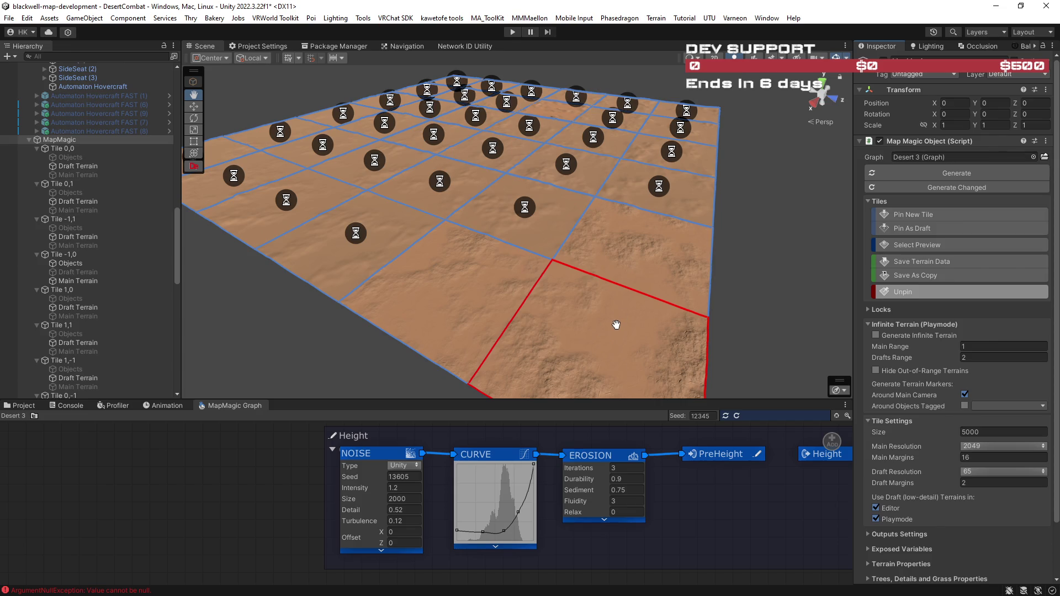
key("alt")
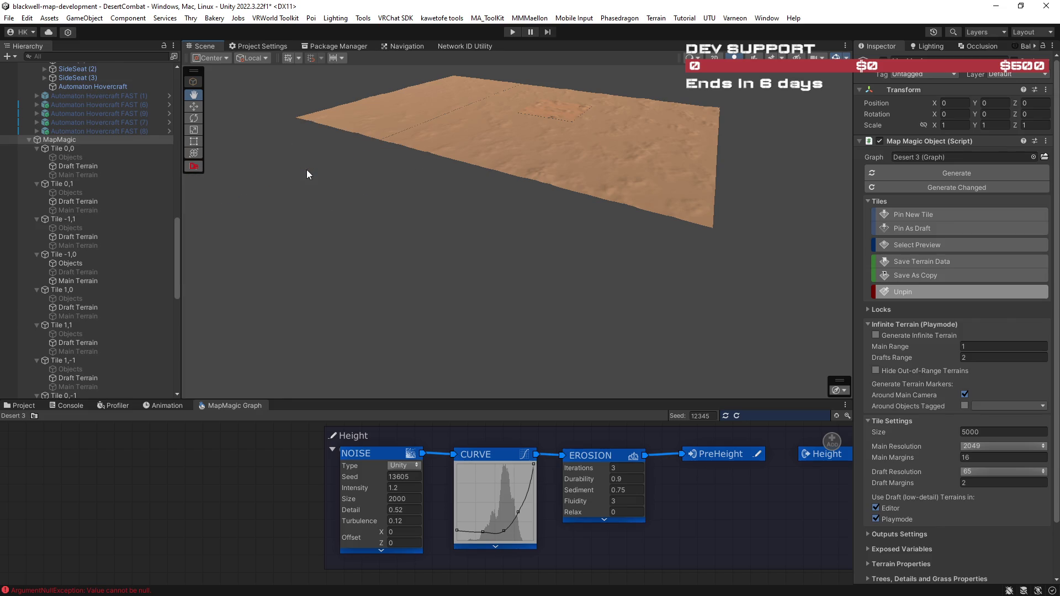
mouse_move(436, 168)
left_mouse_down()
mouse_move(501, 189)
mouse_move(501, 162)
left_mouse_up()
- Set the MapMagic tile size to 10000 and orbit low across the regenerating dunes toward the horizon
scroll(501, 162, "up", 3)
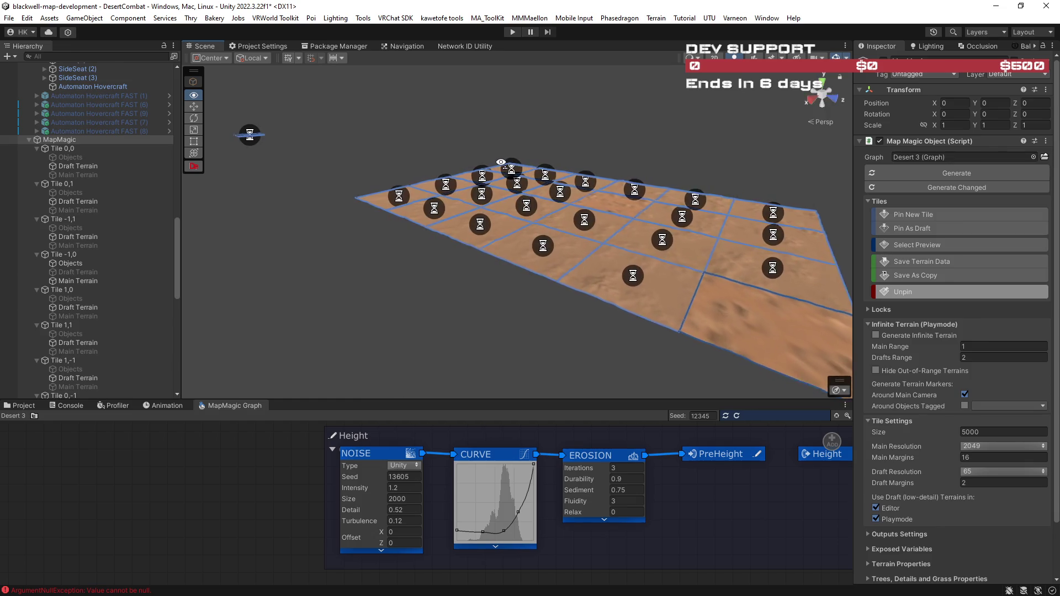
scroll(552, 189, "up", 3)
mouse_move(554, 193)
left_mouse_down()
mouse_move(526, 201)
mouse_move(666, 256)
mouse_move(487, 231)
mouse_move(510, 238)
mouse_move(675, 125)
mouse_move(601, 94)
mouse_move(464, 148)
mouse_move(454, 208)
mouse_move(559, 253)
left_mouse_up()
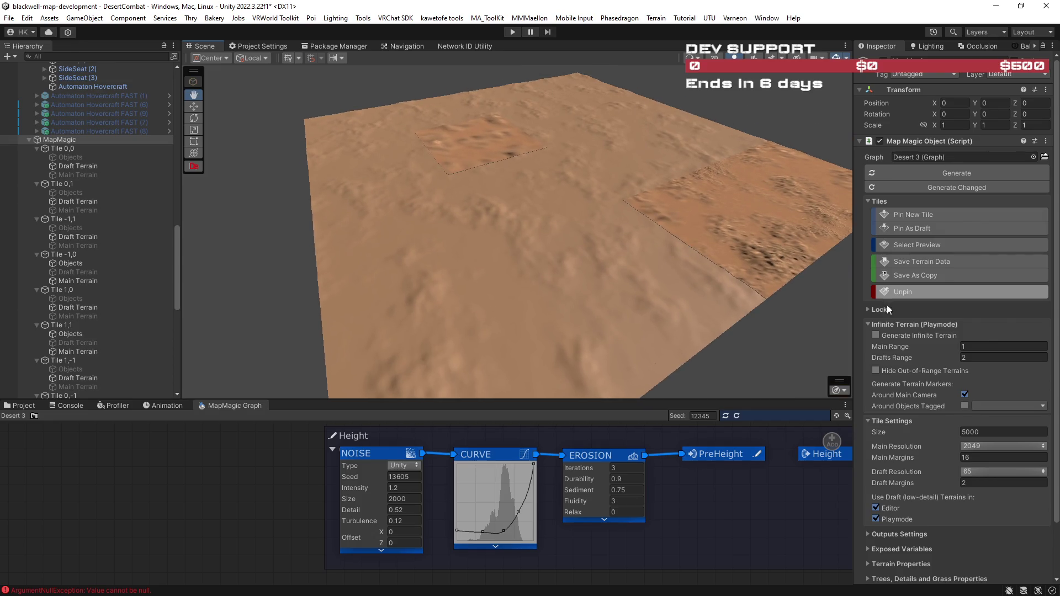
left_click(965, 432)
type("0")
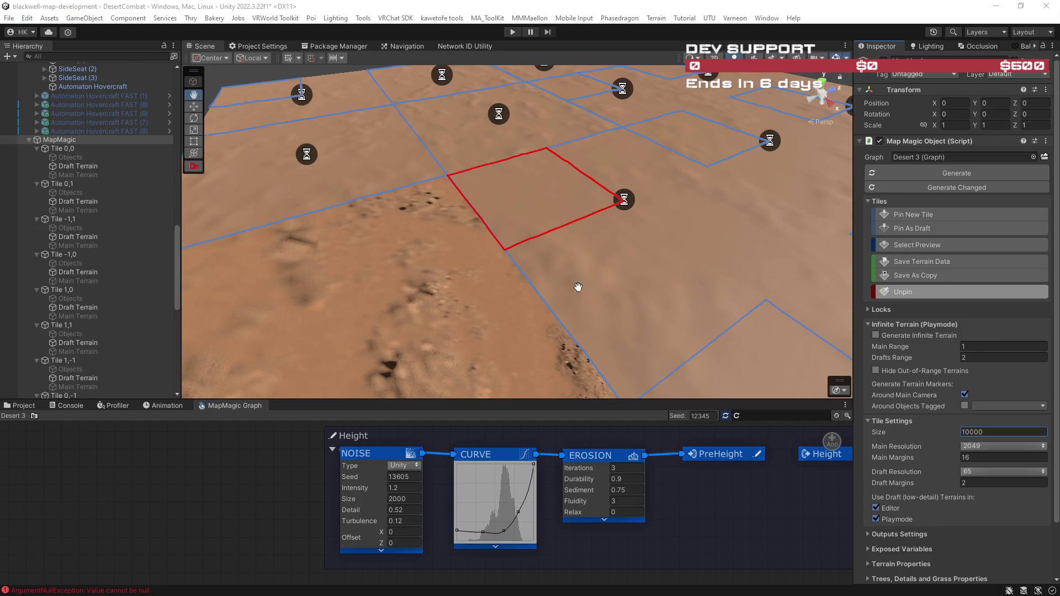
mouse_move(583, 282)
left_mouse_down()
mouse_move(741, 333)
mouse_move(655, 350)
mouse_move(513, 349)
mouse_move(521, 338)
mouse_move(486, 235)
mouse_move(497, 350)
mouse_move(607, 366)
mouse_move(432, 349)
mouse_move(415, 298)
mouse_move(596, 312)
mouse_move(420, 231)
mouse_move(594, 239)
mouse_move(536, 201)
mouse_move(525, 177)
mouse_move(535, 230)
mouse_move(412, 236)
mouse_move(523, 239)
mouse_move(438, 237)
mouse_move(500, 253)
mouse_move(429, 274)
mouse_move(537, 273)
mouse_move(356, 265)
mouse_move(270, 288)
mouse_move(415, 243)
mouse_move(394, 197)
mouse_move(476, 232)
mouse_move(518, 269)
mouse_move(474, 261)
mouse_move(356, 339)
mouse_move(926, 320)
mouse_move(828, 299)
mouse_move(823, 260)
mouse_move(806, 287)
mouse_move(812, 307)
mouse_move(856, 263)
mouse_move(993, 286)
mouse_move(71, 295)
mouse_move(123, 310)
mouse_move(106, 312)
mouse_move(19, 304)
mouse_move(886, 241)
mouse_move(862, 230)
mouse_move(909, 204)
mouse_move(1057, 244)
mouse_move(0, 294)
mouse_move(905, 274)
mouse_move(805, 221)
mouse_move(747, 245)
mouse_move(743, 234)
mouse_move(568, 209)
mouse_move(391, 209)
mouse_move(315, 196)
mouse_move(236, 216)
left_mouse_up()
left_click(390, 499)
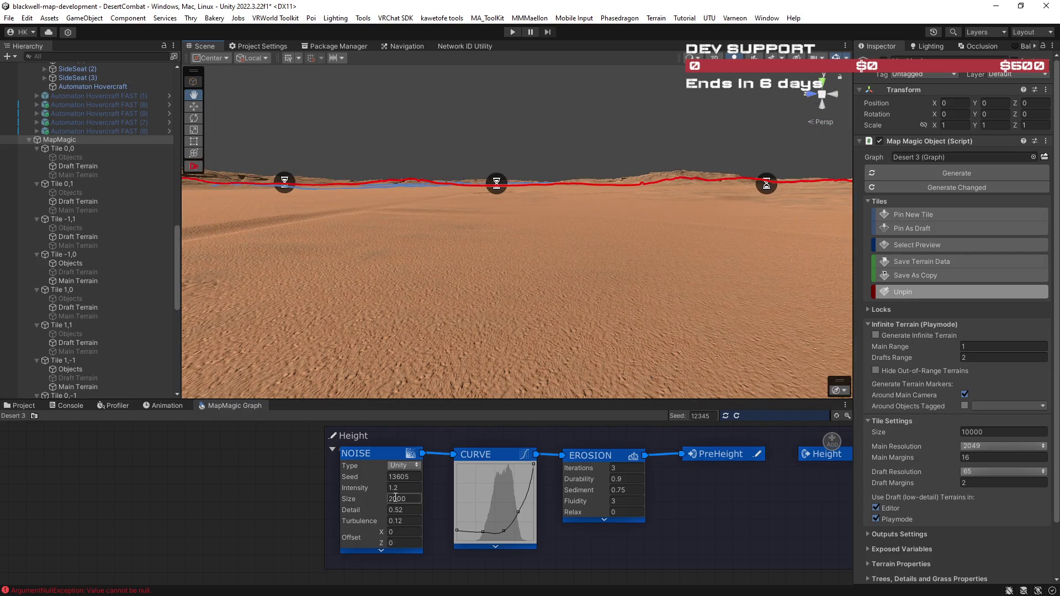
- Set the height NOISE node Size to 1000
type("1000")
key("Return")
scroll(701, 497, "down", 5)
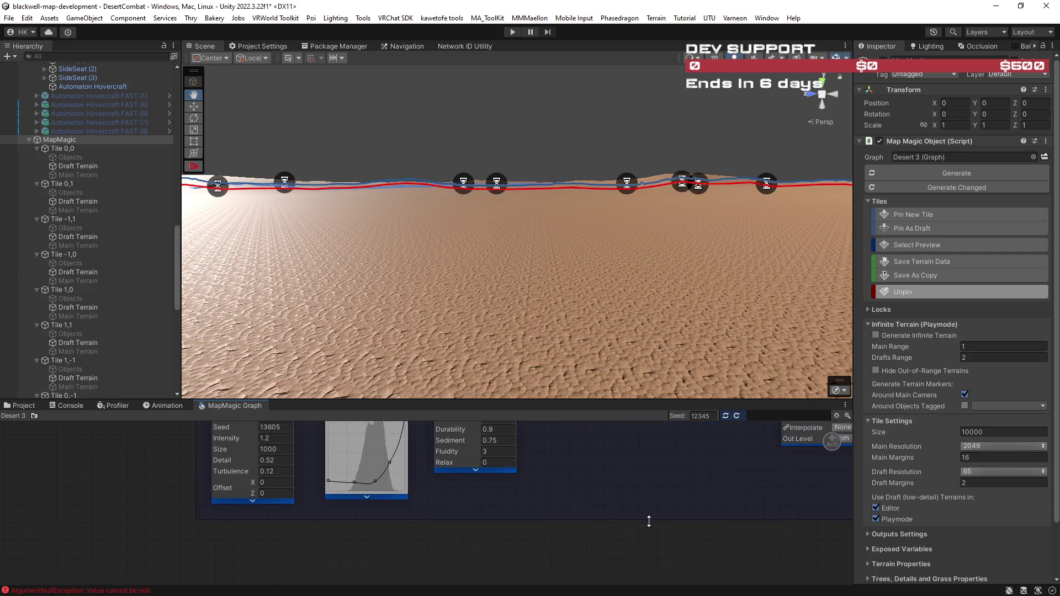
left_click_drag(592, 532, 535, 412)
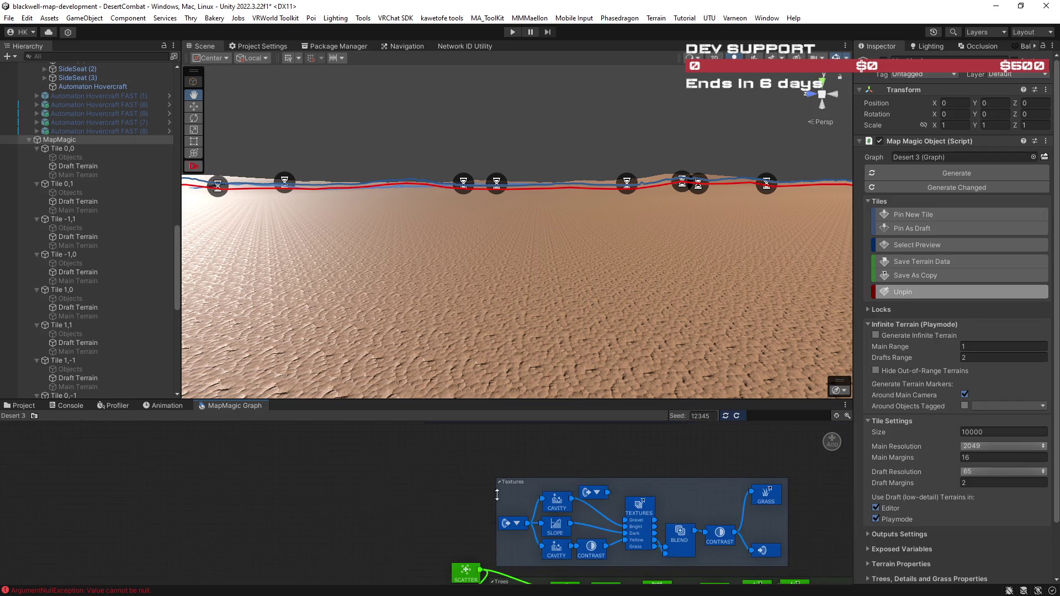
- Disconnect the VORONOI node from the CONTRAST node in the Textures group
scroll(454, 541, "up", 2)
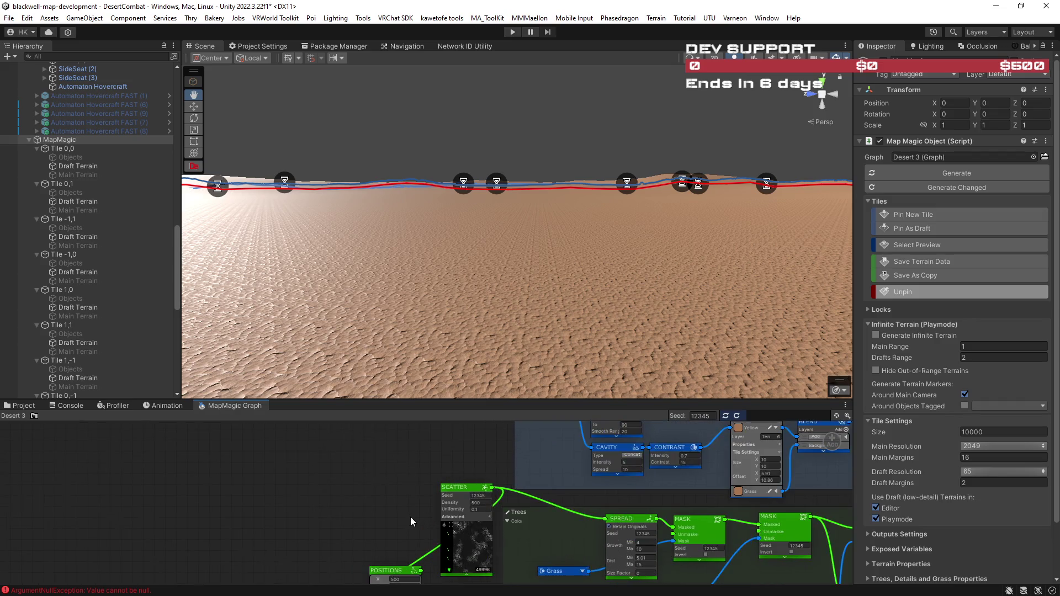
left_click_drag(408, 514, 469, 431)
left_click_drag(416, 476, 497, 436)
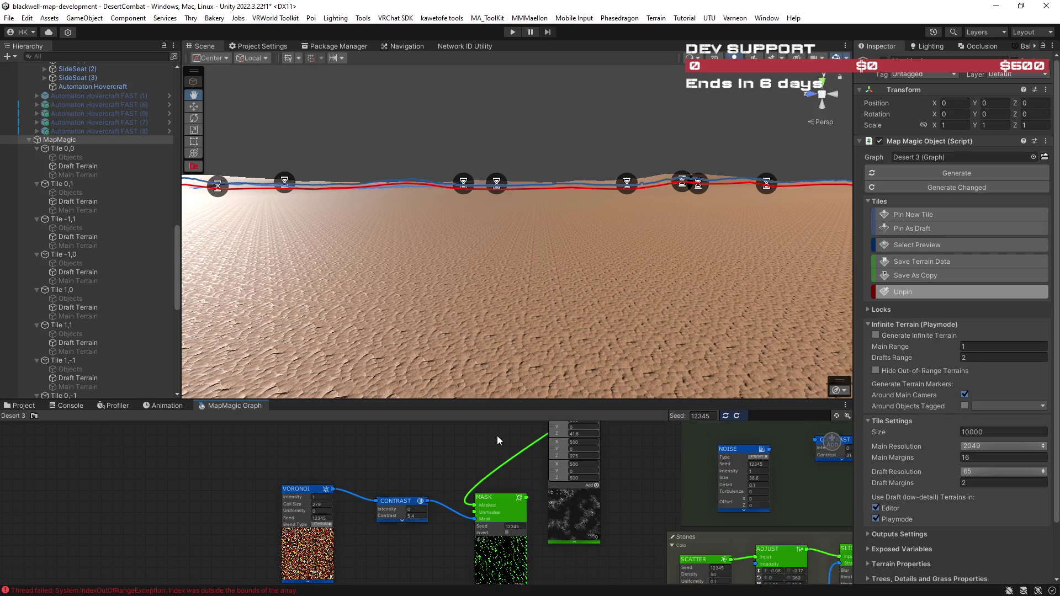
mouse_move(397, 565)
left_mouse_down()
mouse_move(443, 522)
mouse_move(485, 524)
left_mouse_up()
scroll(430, 533, "up", 3)
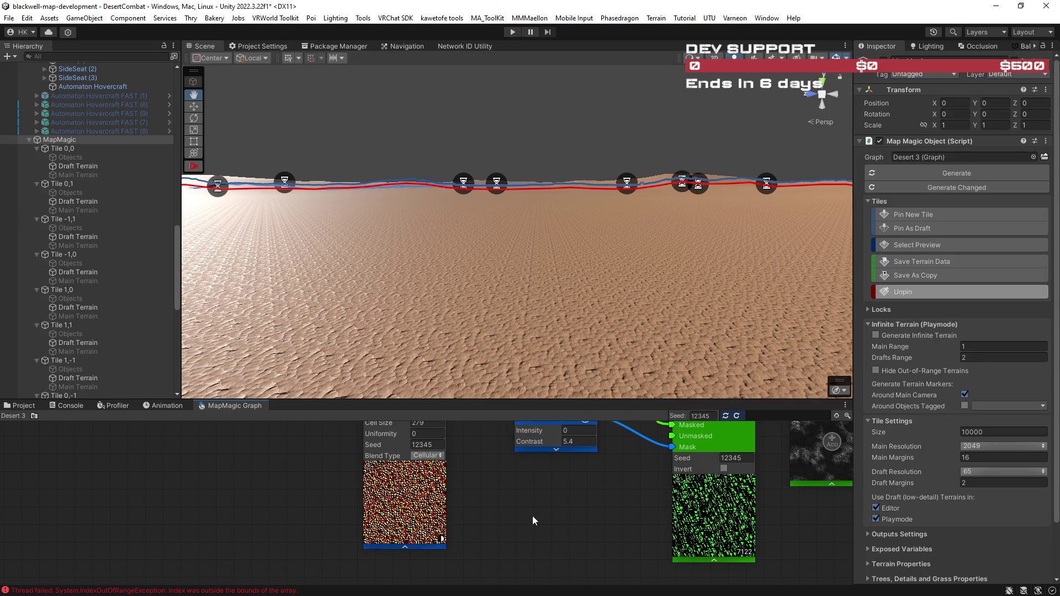
left_click_drag(532, 515, 534, 557)
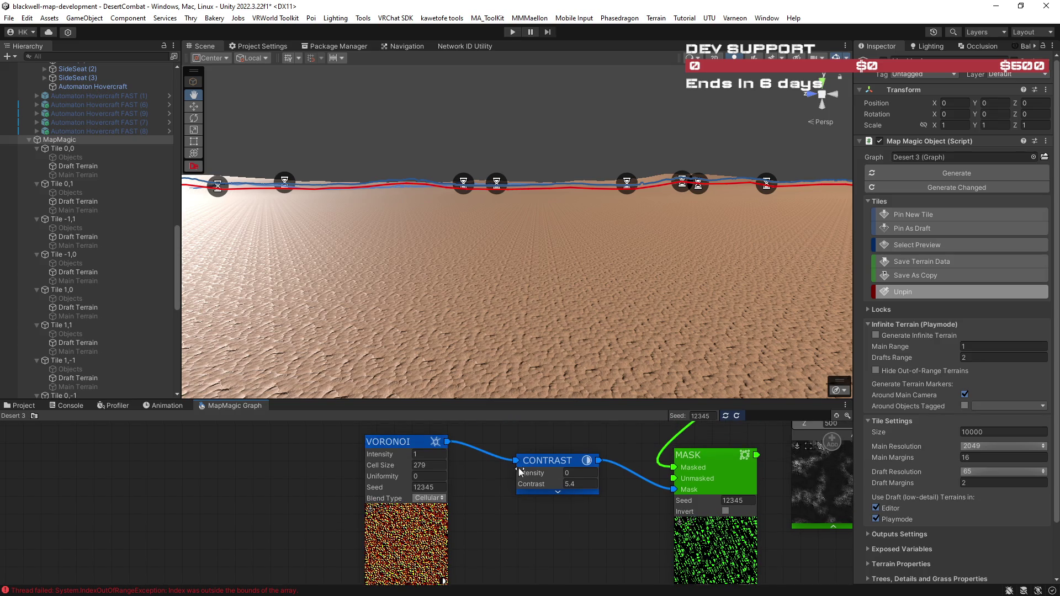
left_click_drag(511, 461, 494, 464)
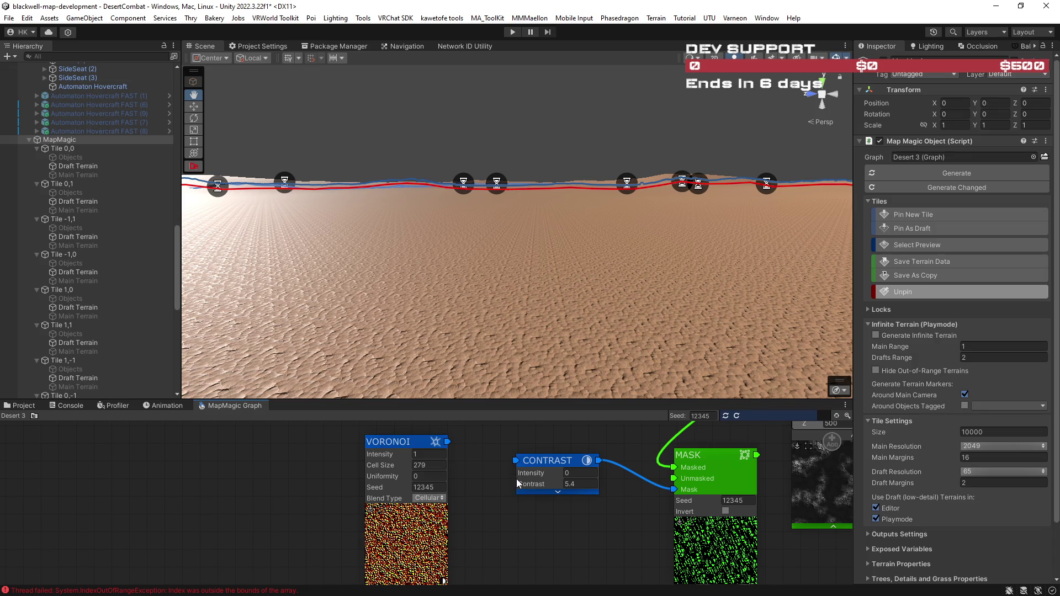
scroll(563, 320, "up", 3)
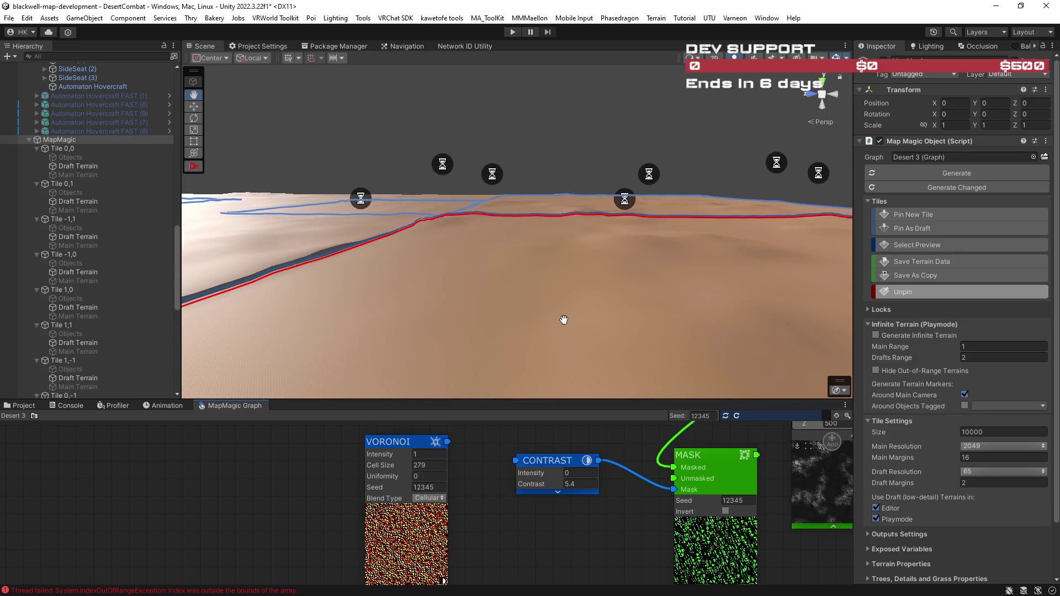
- Zoom out and orbit high above the MapMagic tile grid to survey the smooth desert sand
scroll(617, 329, "up", 2)
mouse_move(618, 329)
left_mouse_down()
mouse_move(623, 350)
mouse_move(603, 334)
mouse_move(613, 300)
mouse_move(628, 298)
mouse_move(602, 280)
mouse_move(731, 325)
mouse_move(608, 289)
left_mouse_up()
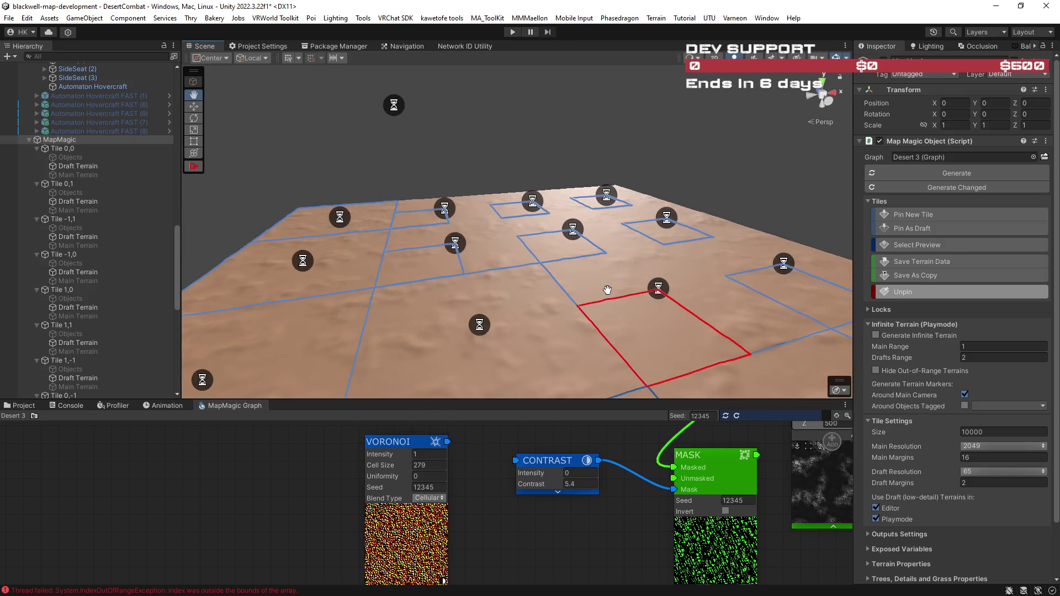
scroll(613, 284, "down", 3)
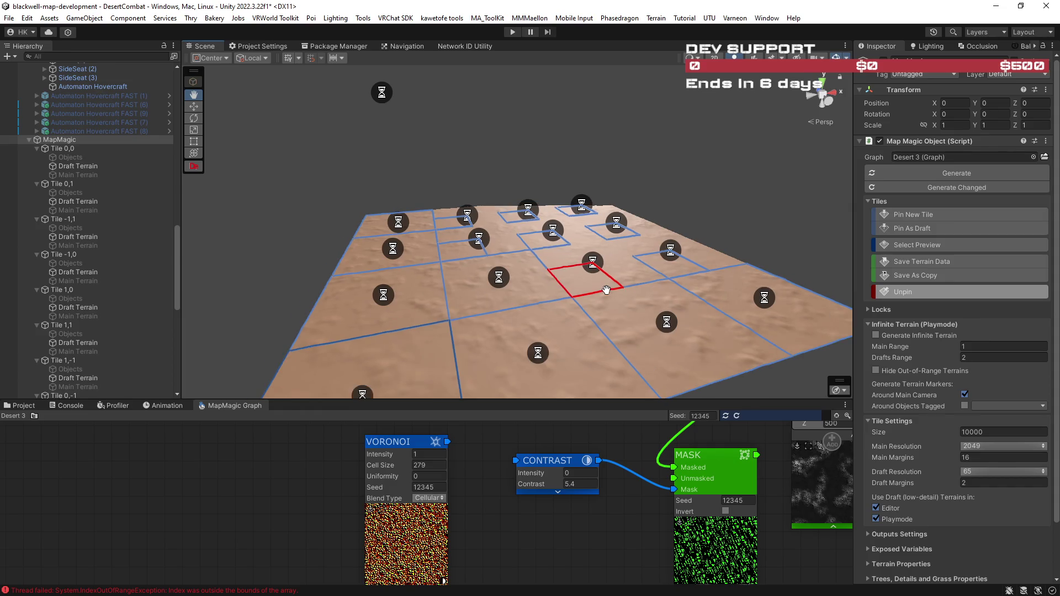
scroll(610, 298, "up", 5)
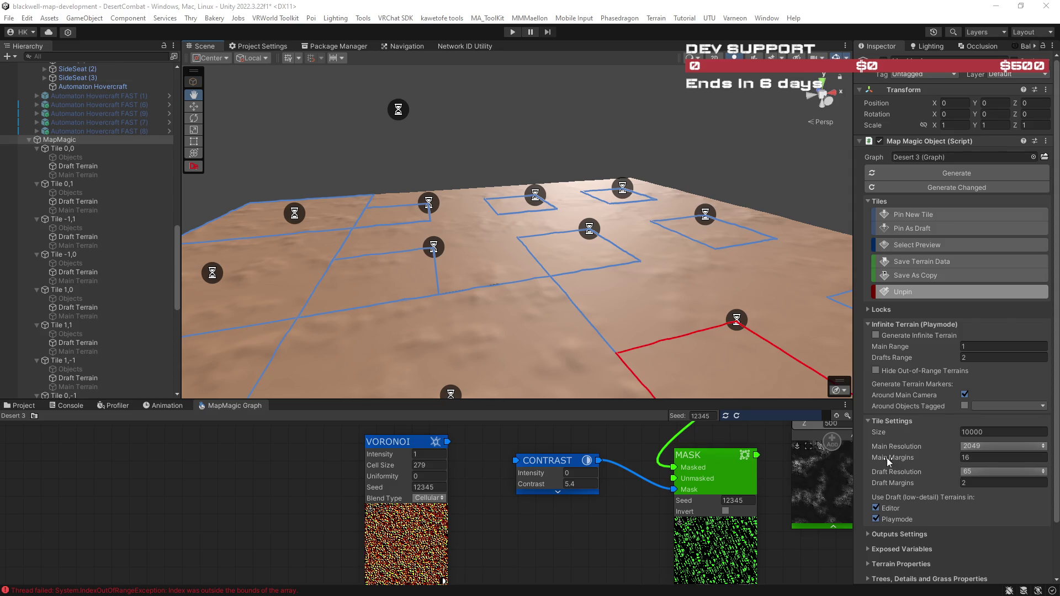
mouse_move(675, 308)
left_mouse_down()
mouse_move(696, 329)
mouse_move(740, 342)
left_mouse_up()
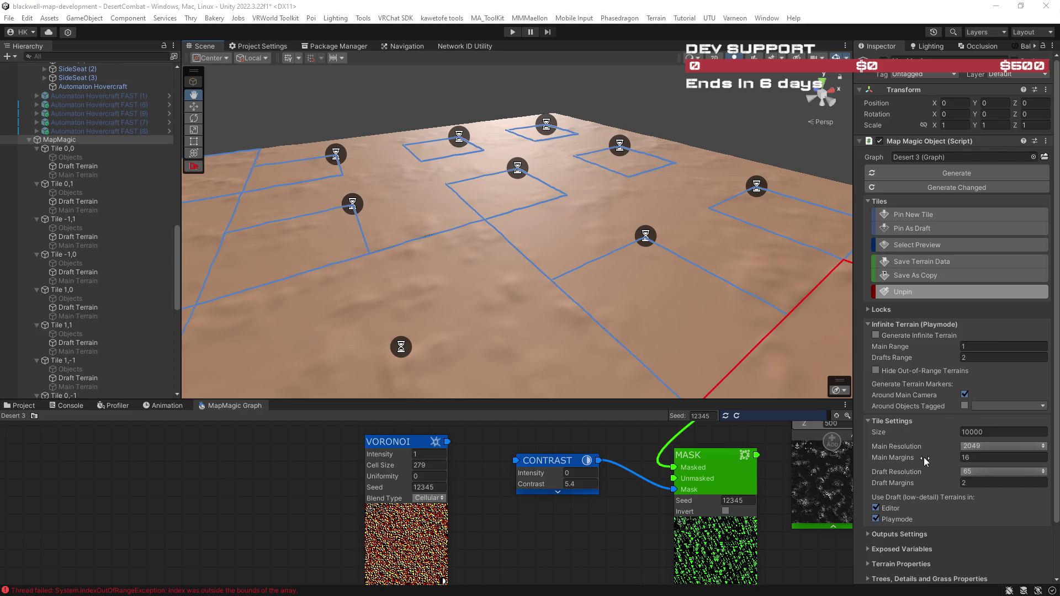
- Orbit down to a low, close view of the borders between neighbouring desert tiles
mouse_move(640, 281)
left_mouse_down()
mouse_move(428, 297)
mouse_move(720, 352)
mouse_move(549, 308)
mouse_move(672, 275)
mouse_move(577, 330)
mouse_move(497, 277)
left_mouse_up()
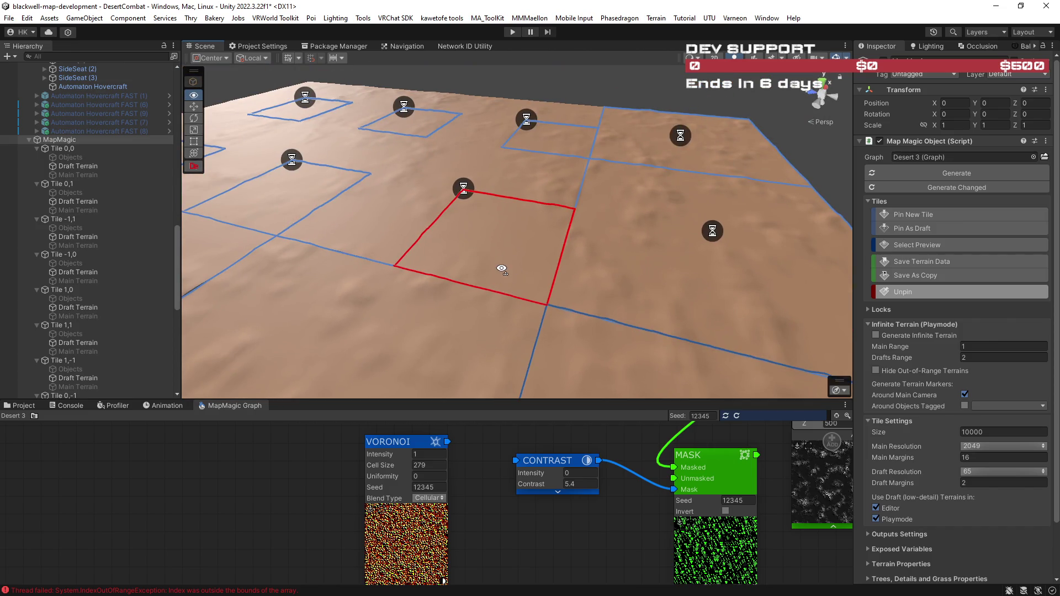
mouse_move(483, 265)
left_mouse_down()
mouse_move(473, 265)
mouse_move(549, 294)
mouse_move(513, 300)
mouse_move(416, 260)
mouse_move(341, 200)
mouse_move(334, 213)
left_mouse_up()
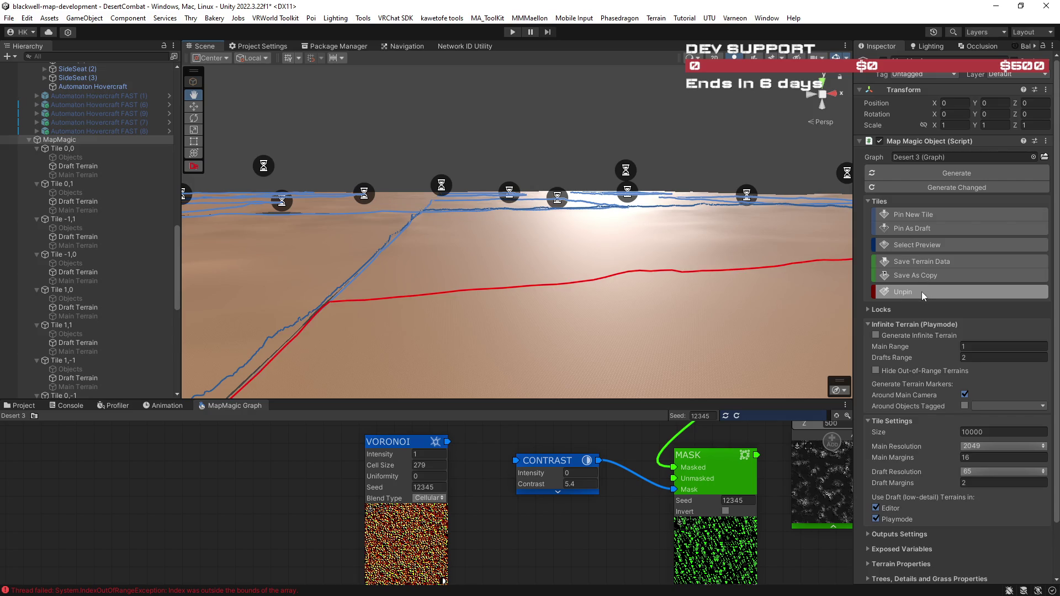
mouse_move(587, 231)
left_mouse_down()
mouse_move(490, 239)
mouse_move(552, 229)
mouse_move(672, 243)
mouse_move(599, 251)
mouse_move(602, 284)
mouse_move(668, 300)
mouse_move(490, 299)
mouse_move(625, 311)
mouse_move(594, 300)
left_mouse_up()
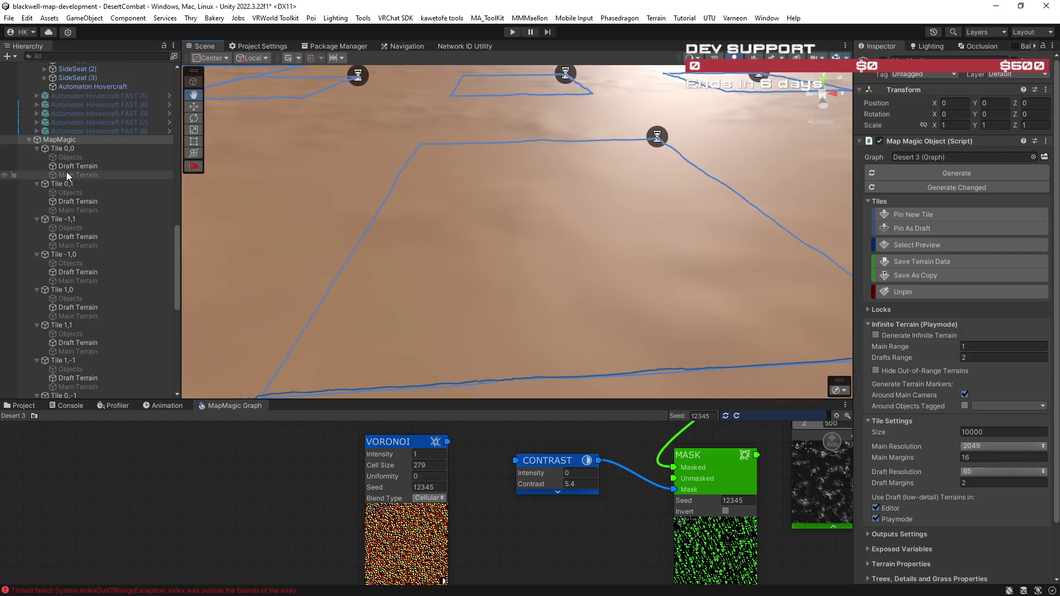
left_click(81, 202)
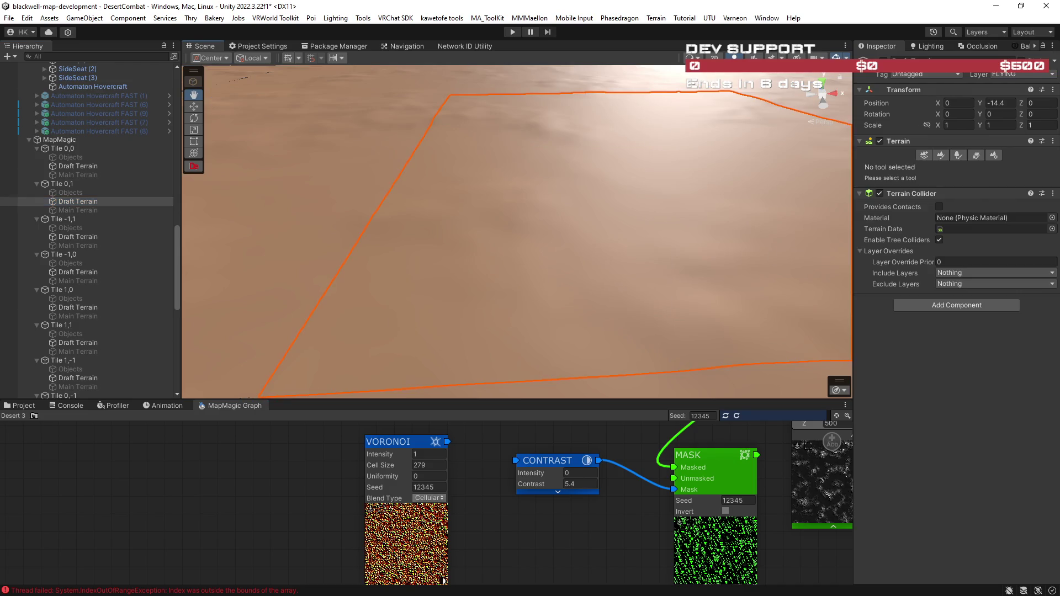
mouse_move(663, 338)
left_mouse_down()
mouse_move(628, 315)
mouse_move(397, 298)
left_mouse_up()
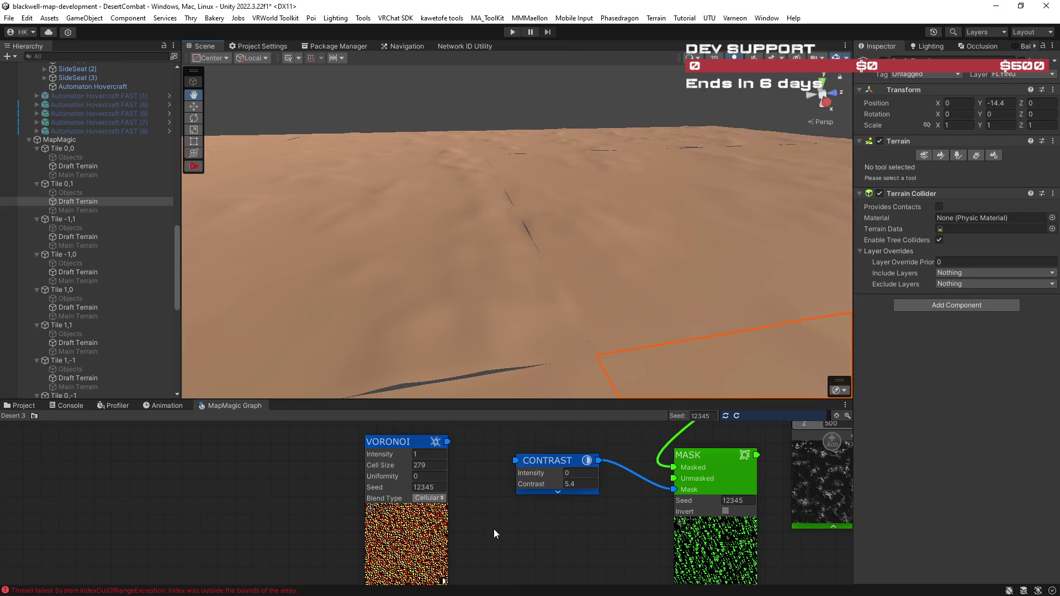
left_click_drag(642, 332, 412, 325)
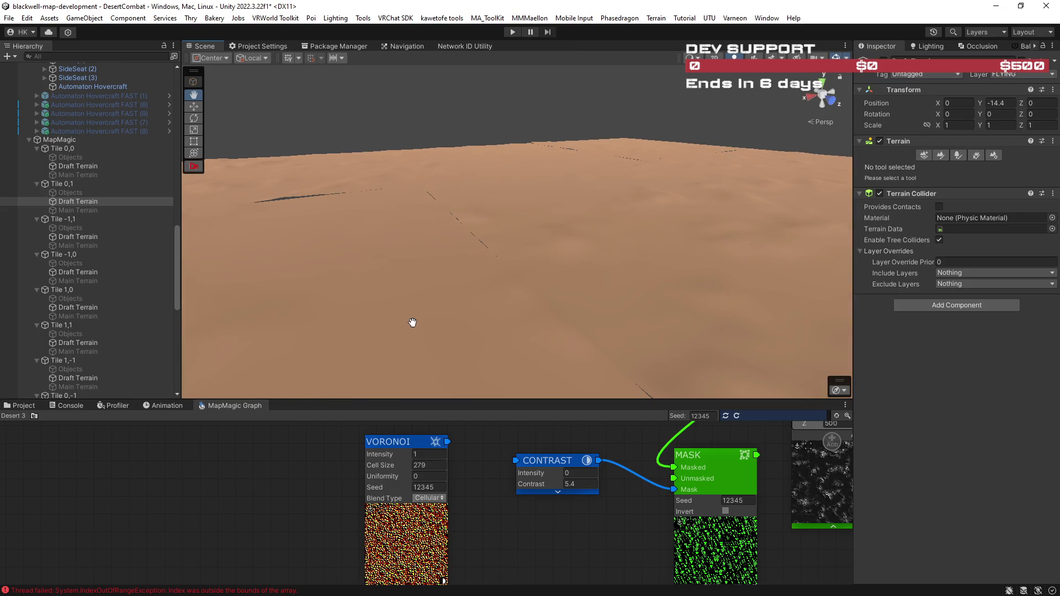
mouse_move(457, 296)
left_mouse_down()
mouse_move(552, 303)
mouse_move(645, 343)
left_mouse_up()
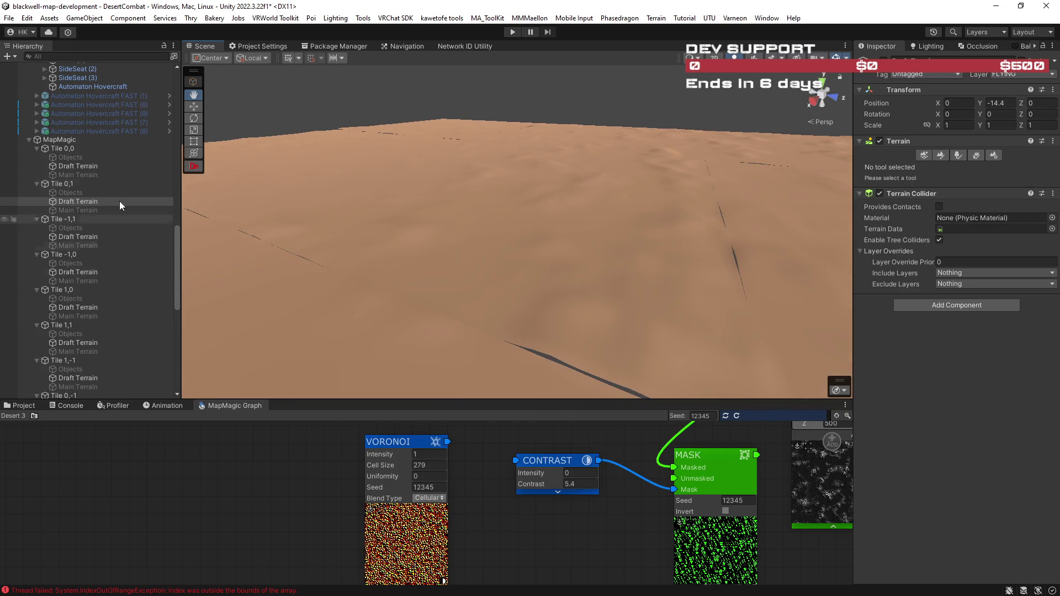
left_click(83, 140)
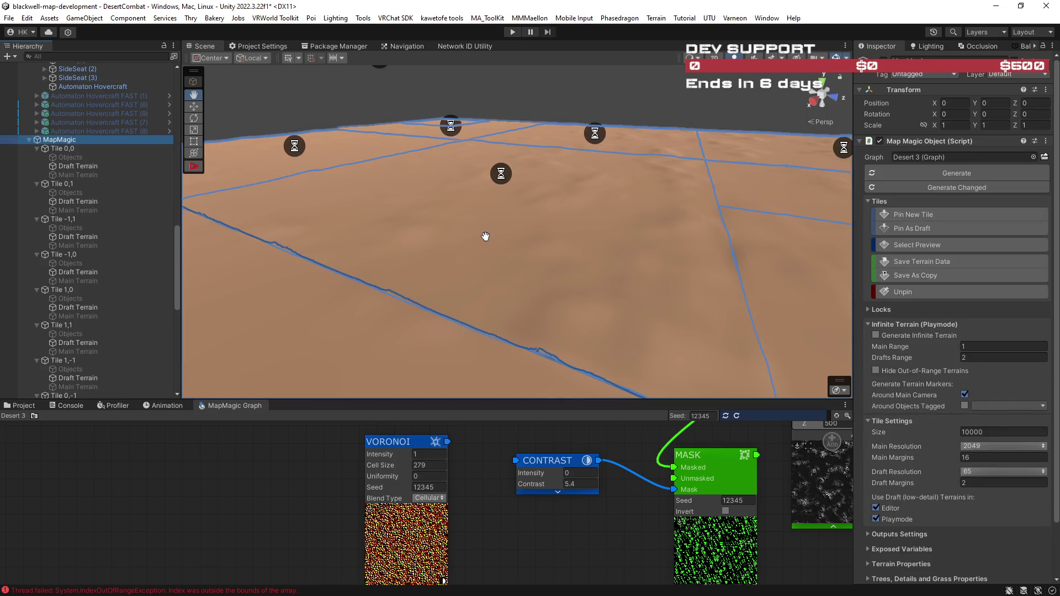
mouse_move(485, 232)
left_mouse_down()
mouse_move(539, 239)
mouse_move(615, 228)
left_mouse_up()
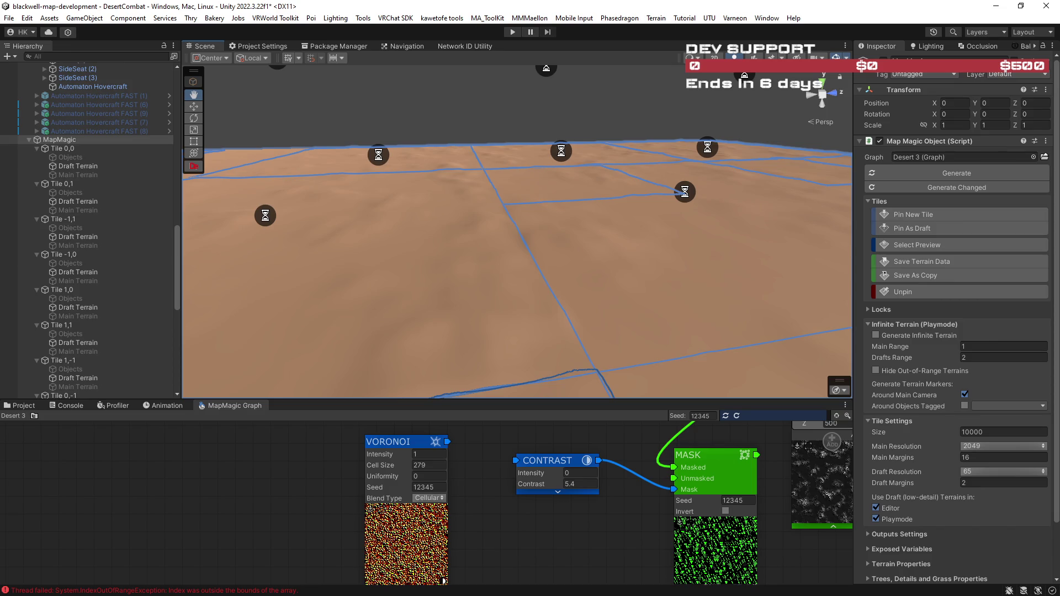
mouse_move(568, 320)
left_mouse_down()
mouse_move(815, 300)
mouse_move(658, 309)
mouse_move(750, 307)
mouse_move(694, 317)
left_mouse_up()
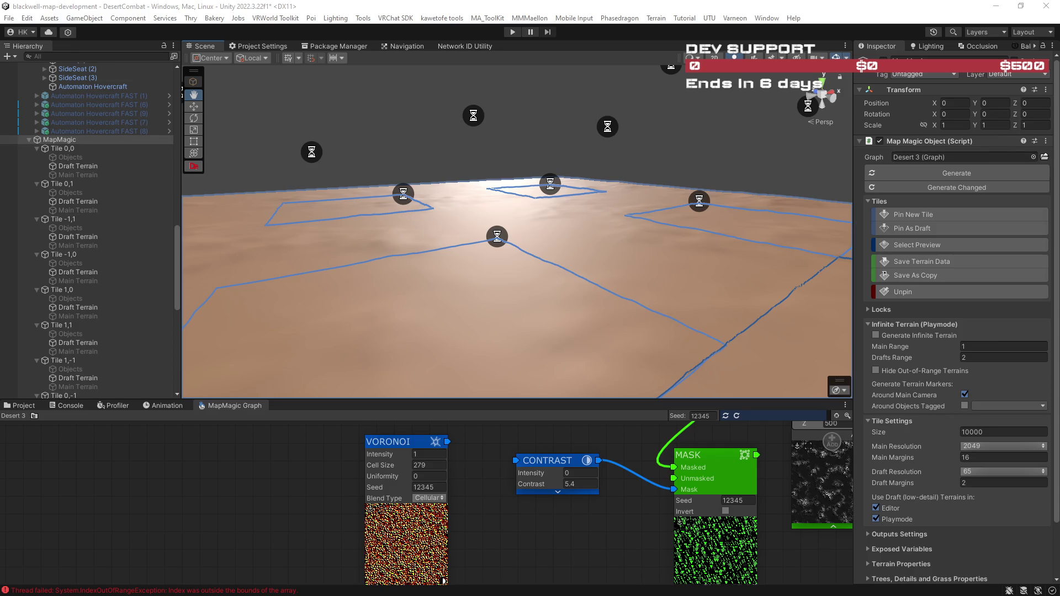
mouse_move(625, 259)
left_mouse_down()
mouse_move(734, 280)
mouse_move(545, 276)
mouse_move(594, 260)
mouse_move(741, 287)
mouse_move(707, 287)
mouse_move(786, 348)
left_mouse_up()
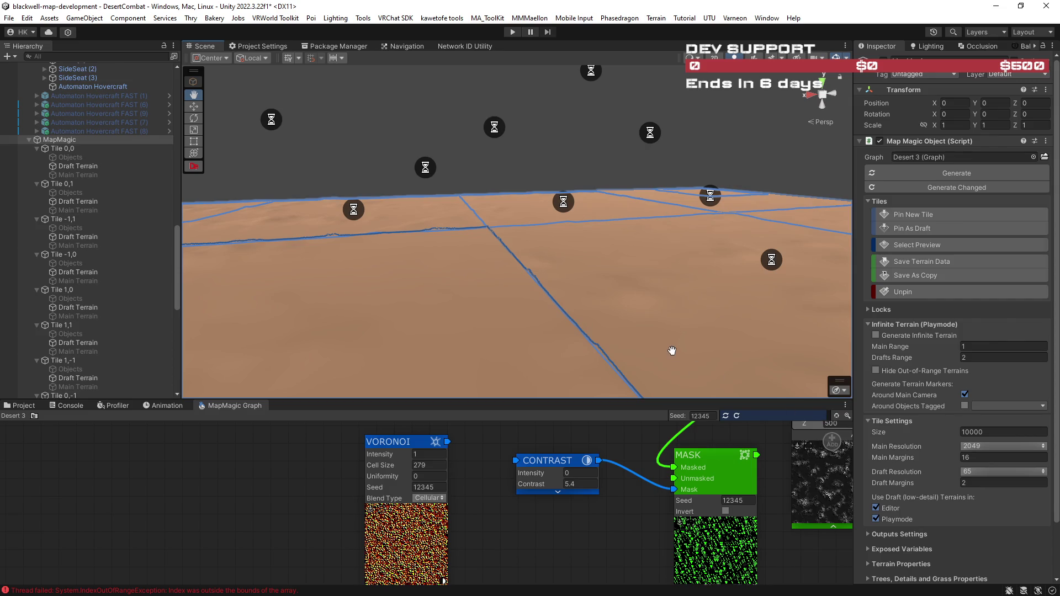
mouse_move(662, 320)
left_mouse_down()
mouse_move(612, 308)
mouse_move(412, 304)
mouse_move(506, 311)
mouse_move(532, 324)
left_mouse_up()
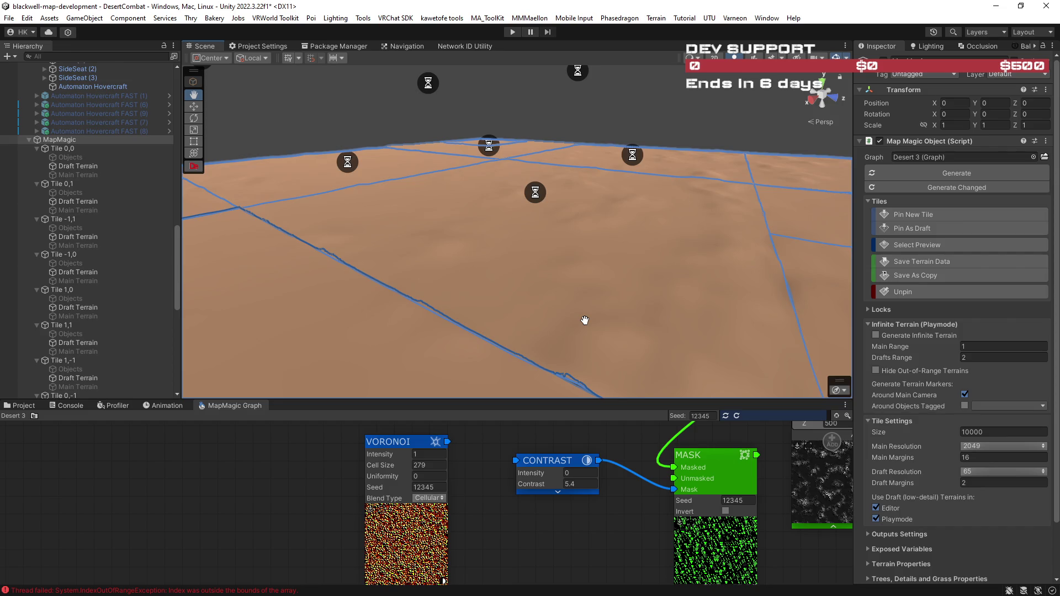
left_click_drag(685, 345, 504, 292)
left_click_drag(658, 289, 539, 265)
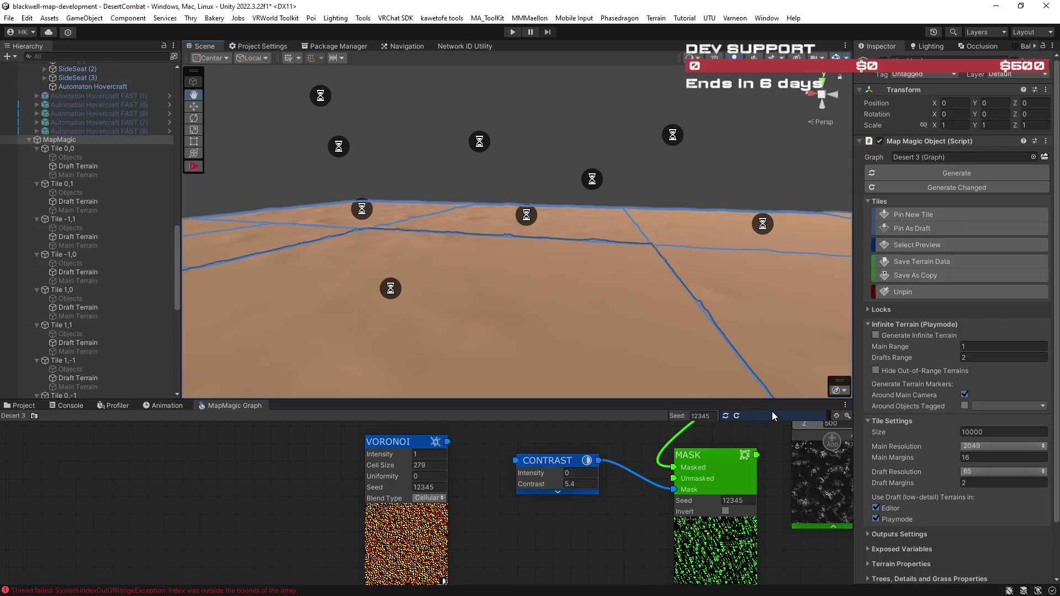
left_click(987, 449)
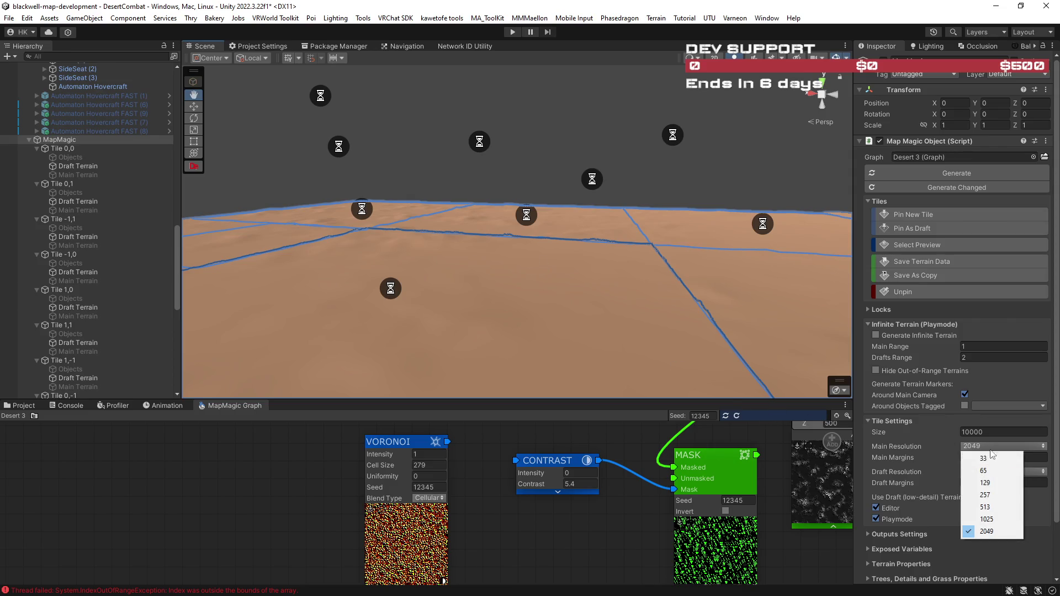
left_click(866, 445)
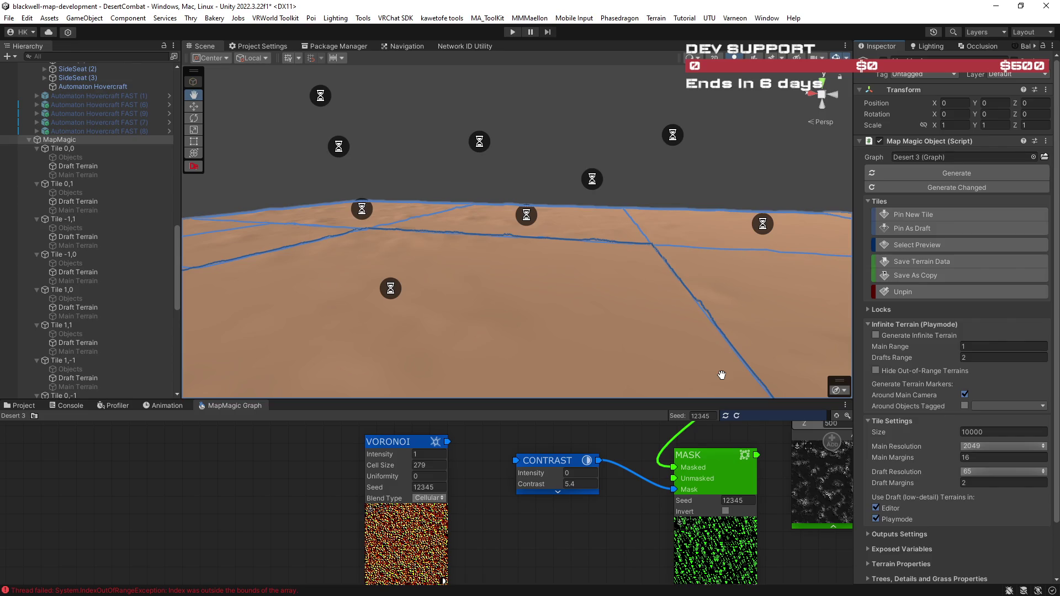
mouse_move(686, 323)
left_mouse_down()
mouse_move(530, 284)
mouse_move(563, 298)
mouse_move(553, 321)
mouse_move(523, 315)
left_mouse_up()
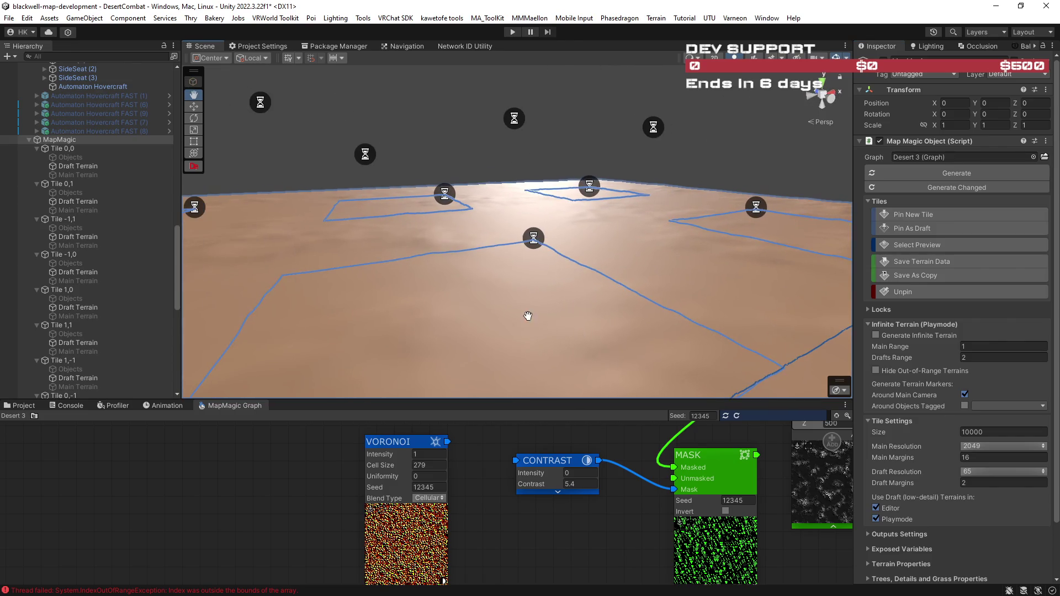
scroll(108, 319, "down", 10)
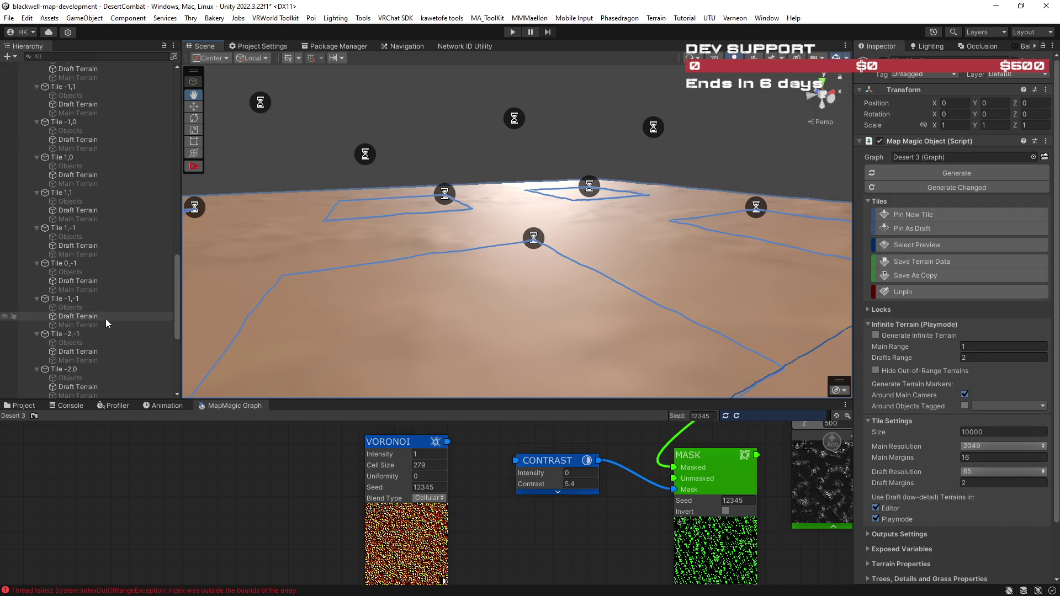
left_click_drag(343, 310, 454, 304)
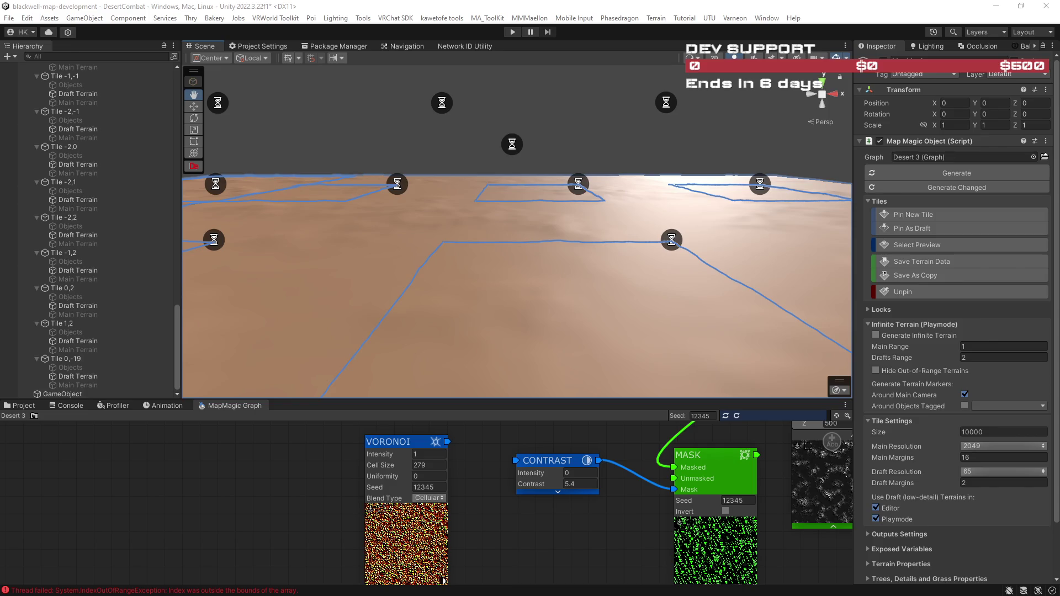
- Set the tiles' Main Resolution to 513 and refresh the graph
mouse_move(475, 276)
left_mouse_down()
mouse_move(490, 289)
mouse_move(611, 291)
mouse_move(621, 272)
mouse_move(504, 255)
left_mouse_up()
left_click(989, 445)
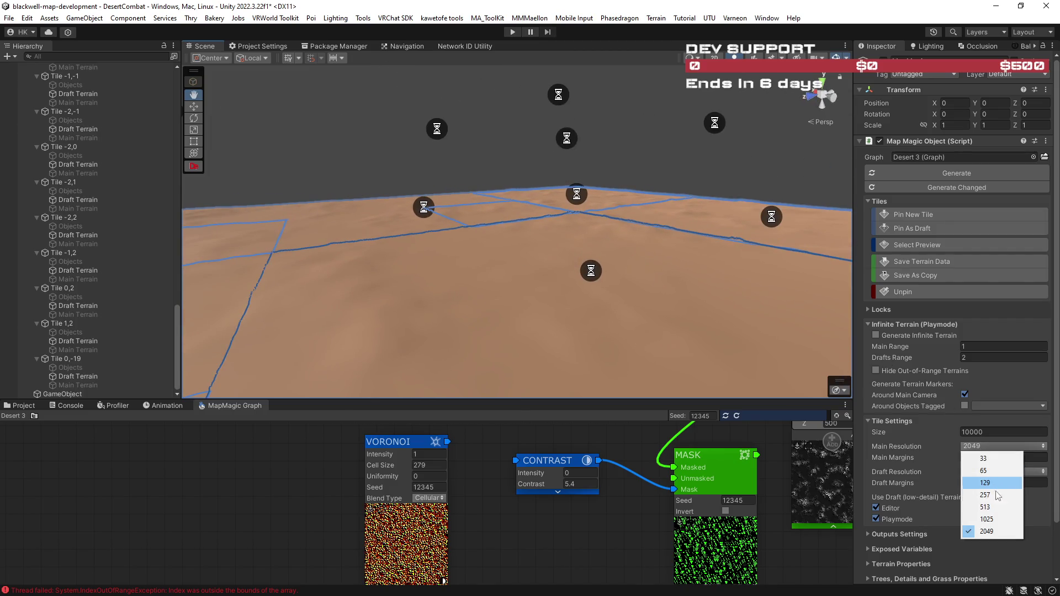
left_click(995, 505)
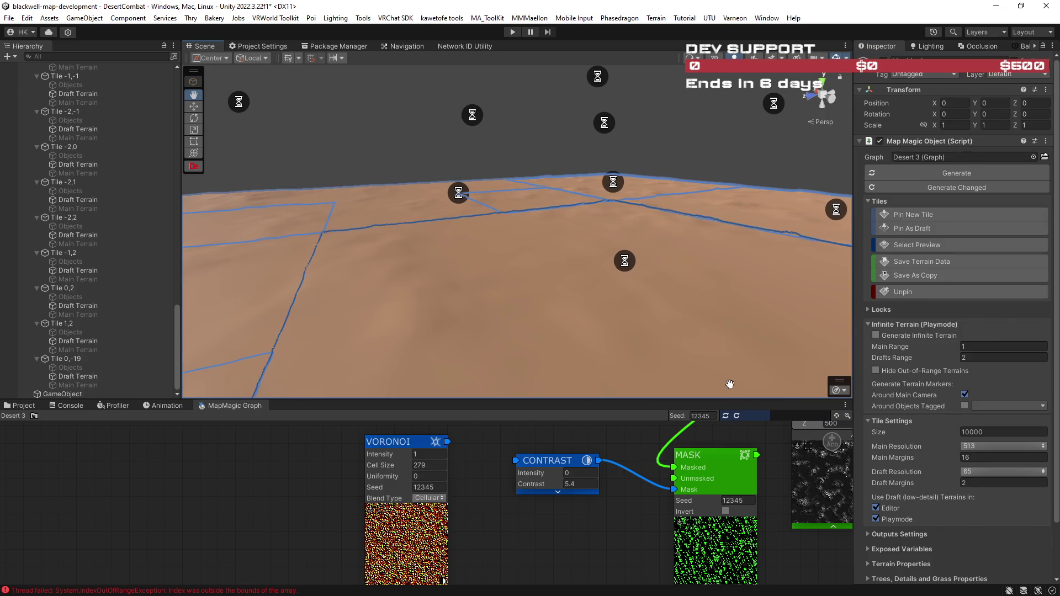
left_click(737, 416)
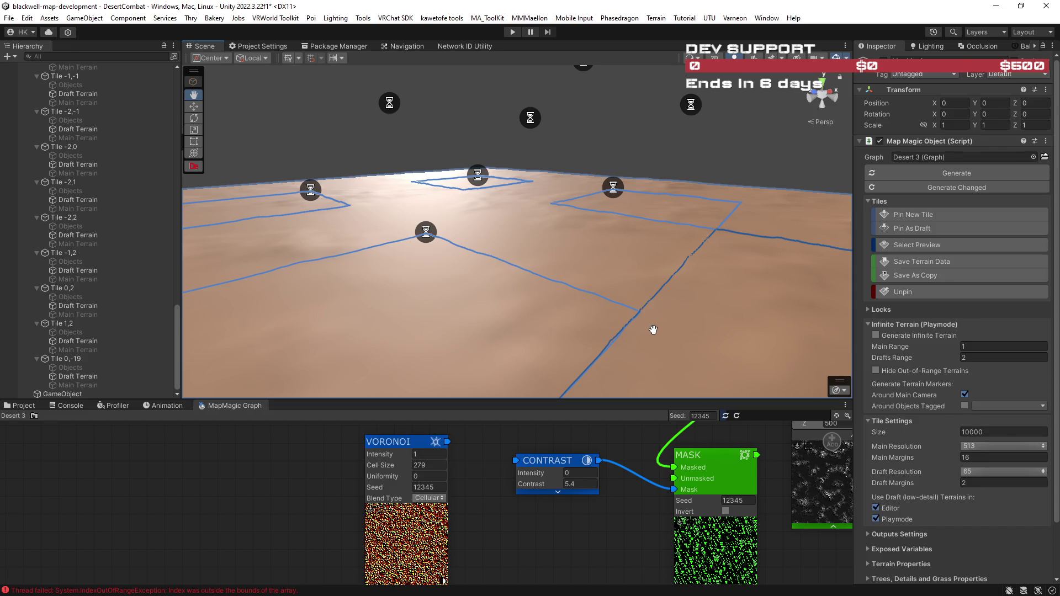
- Generate the desert tiles at resolution 513 and inspect the regenerated terrain
left_click_drag(675, 325, 518, 316)
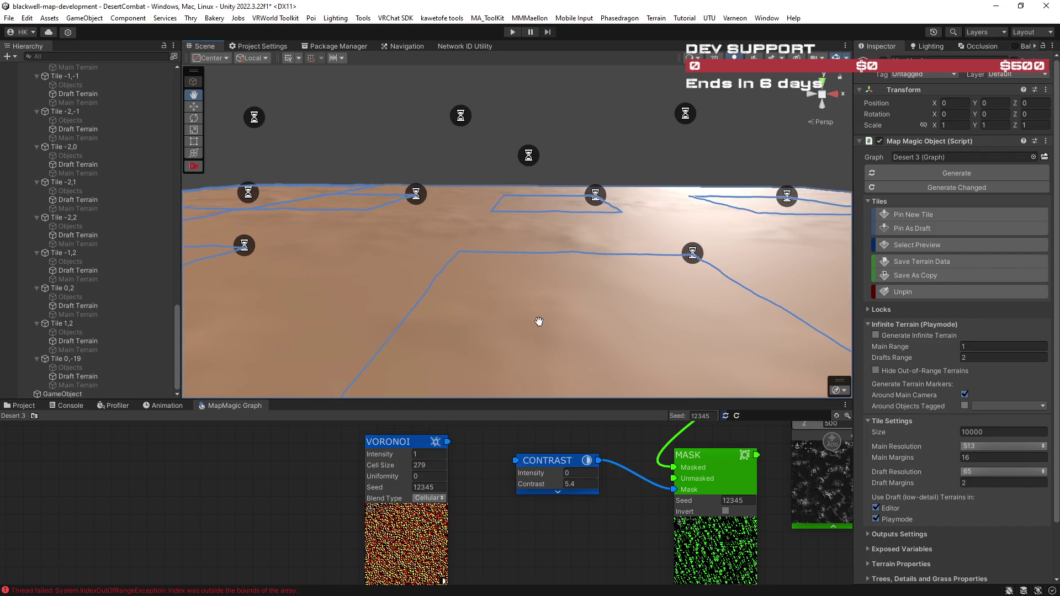
mouse_move(593, 326)
left_mouse_down()
mouse_move(531, 326)
mouse_move(560, 328)
left_mouse_up()
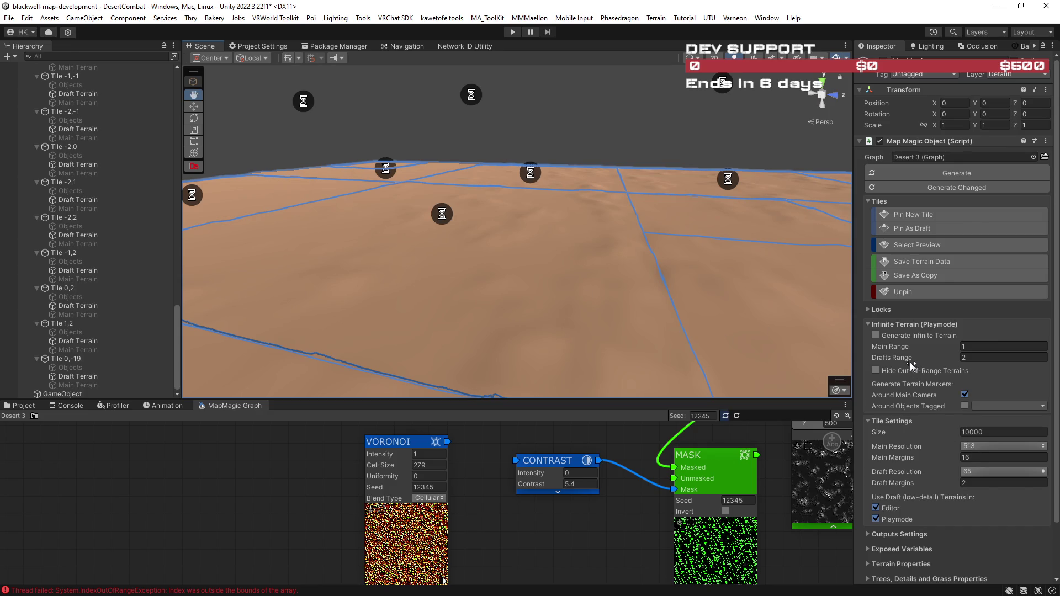
left_click(927, 174)
left_click_drag(653, 256, 758, 263)
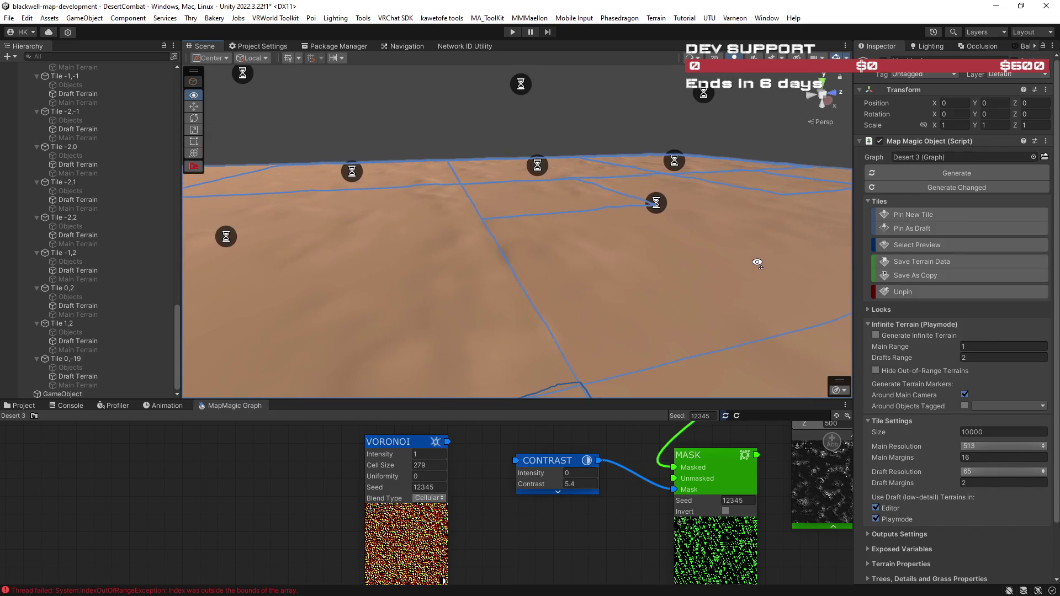
- Lower the Main Resolution to 33 and reposition the graph nodes
left_click(982, 445)
left_click(988, 463)
left_click_drag(579, 540, 535, 572)
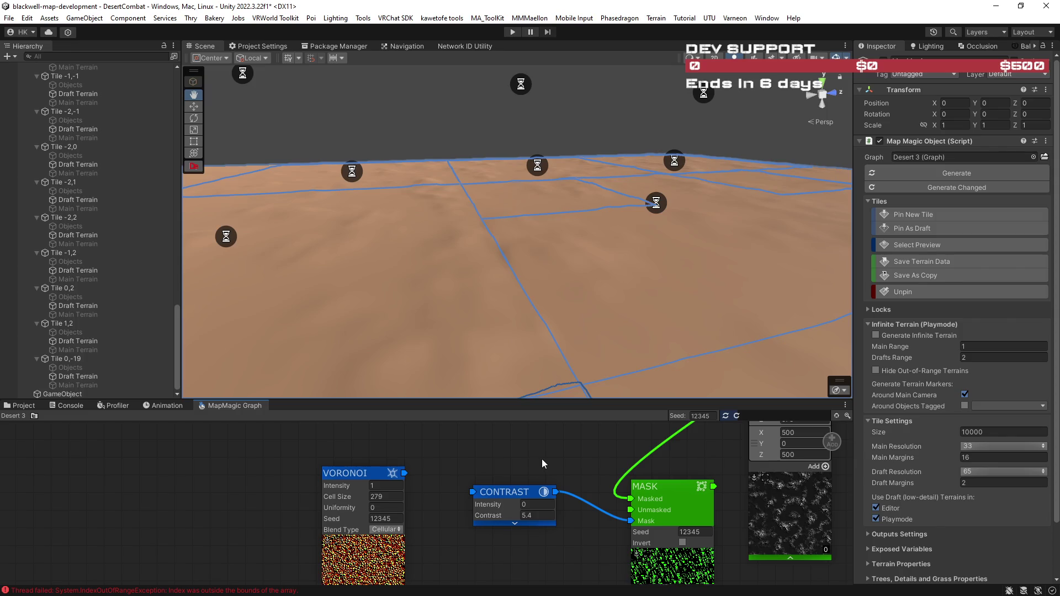
left_click_drag(468, 515, 472, 496)
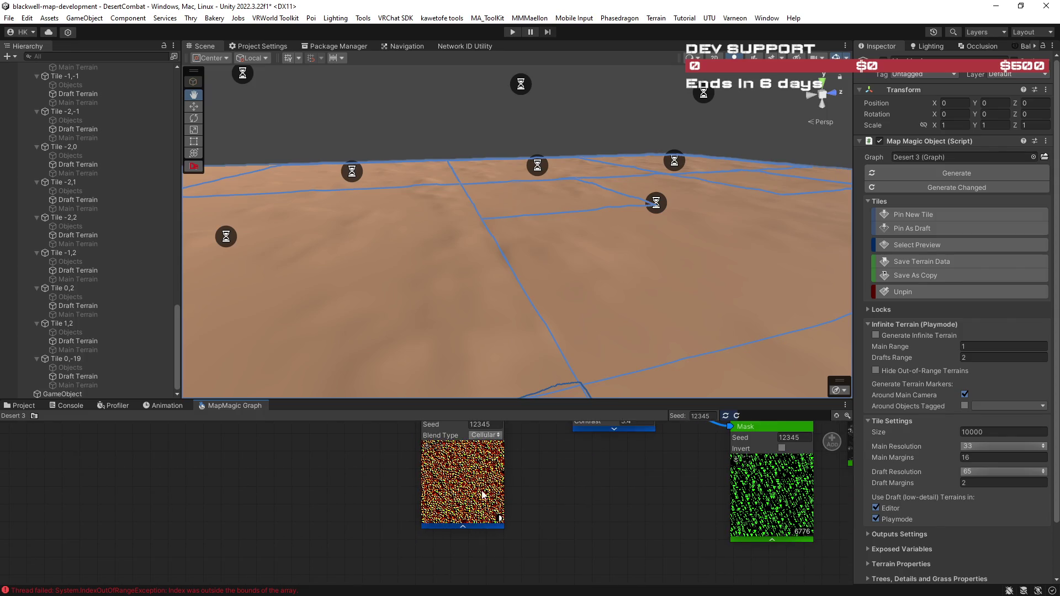
mouse_move(542, 492)
left_mouse_down()
mouse_move(536, 530)
mouse_move(527, 525)
left_mouse_up()
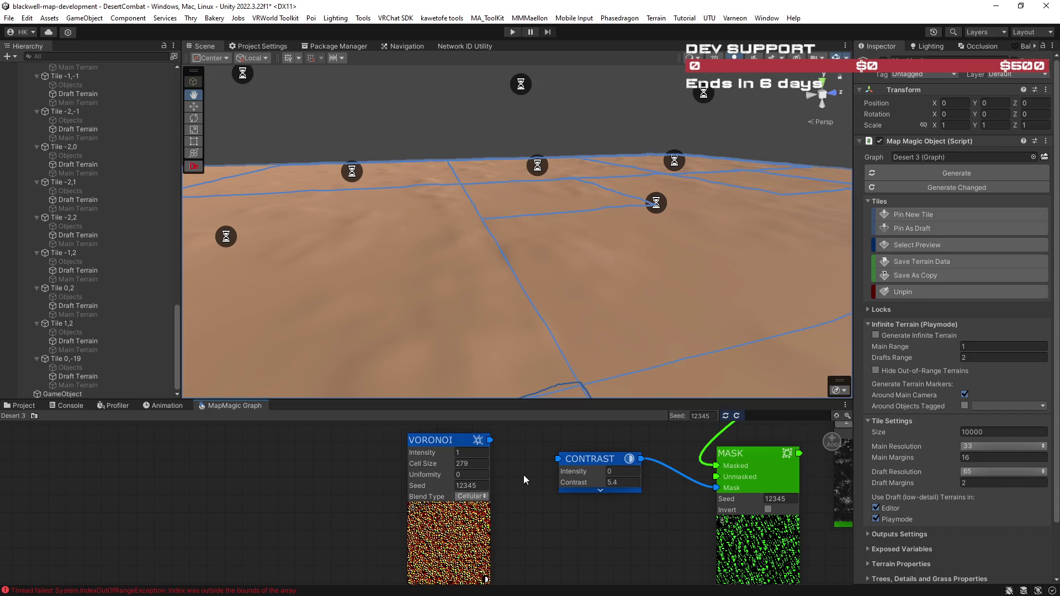
mouse_move(570, 526)
left_mouse_down()
mouse_move(505, 562)
mouse_move(572, 455)
mouse_move(433, 523)
left_mouse_up()
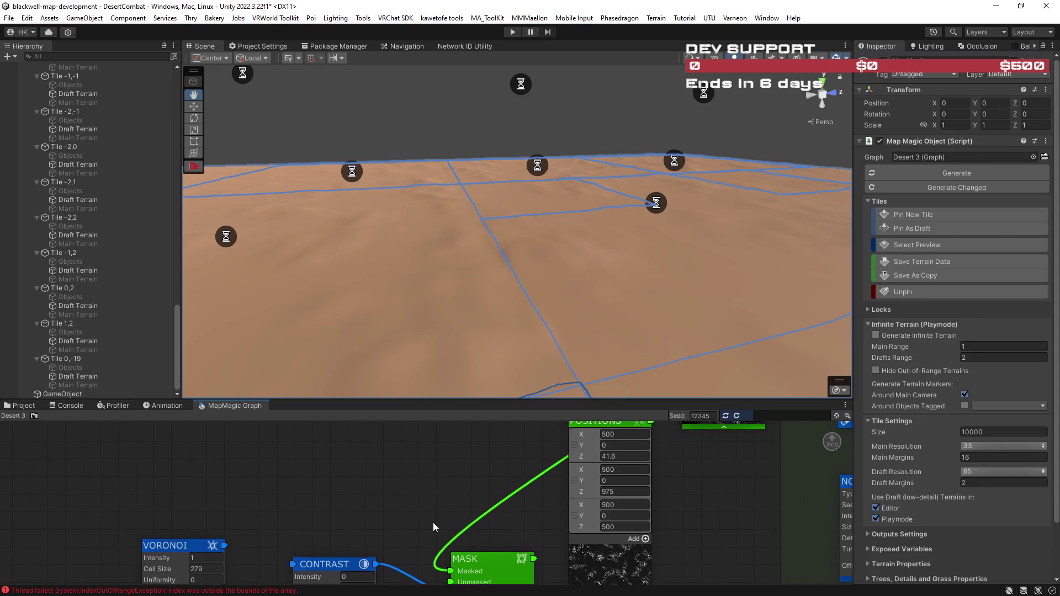
left_click_drag(485, 452, 436, 502)
left_click_drag(459, 465, 411, 508)
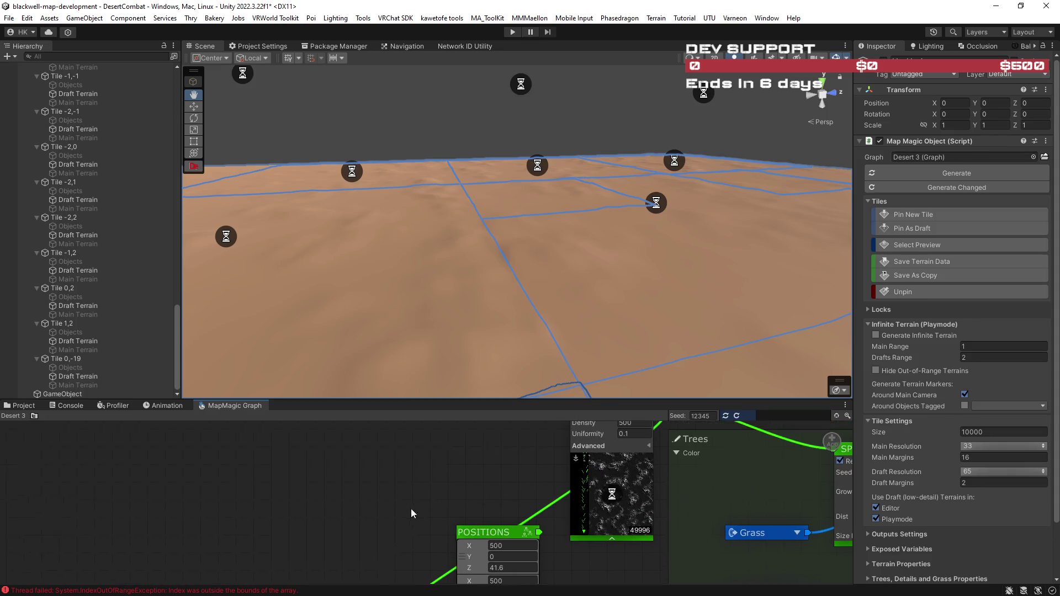
mouse_move(467, 456)
left_mouse_down()
mouse_move(419, 501)
mouse_move(419, 412)
mouse_move(413, 472)
mouse_move(458, 457)
mouse_move(455, 504)
left_mouse_up()
scroll(418, 499, "down", 4)
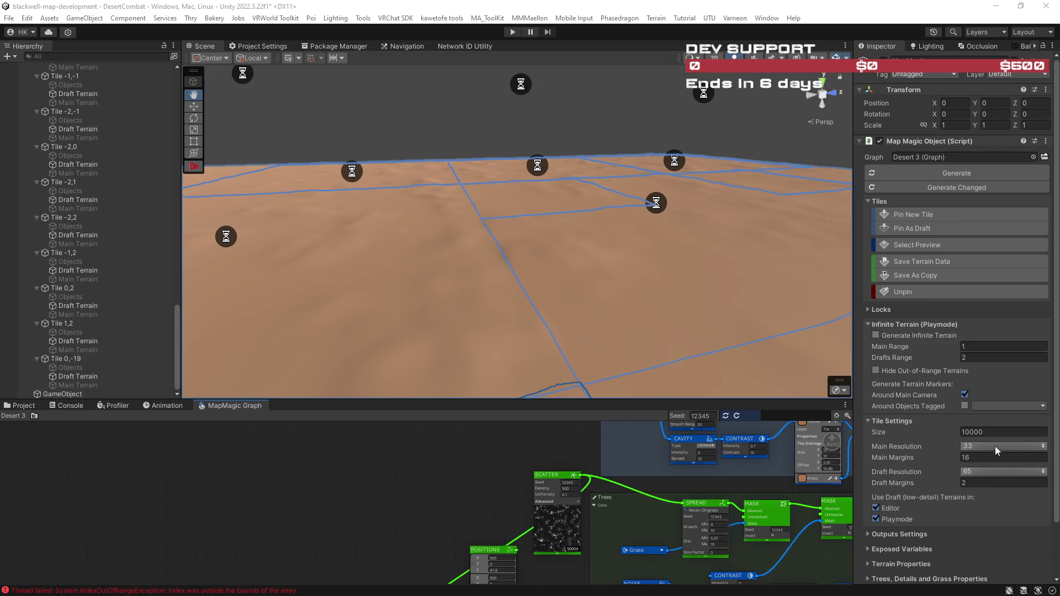
- Change the tile Size from 10000 to 5000 and fly over the smaller tiles
left_click(970, 433)
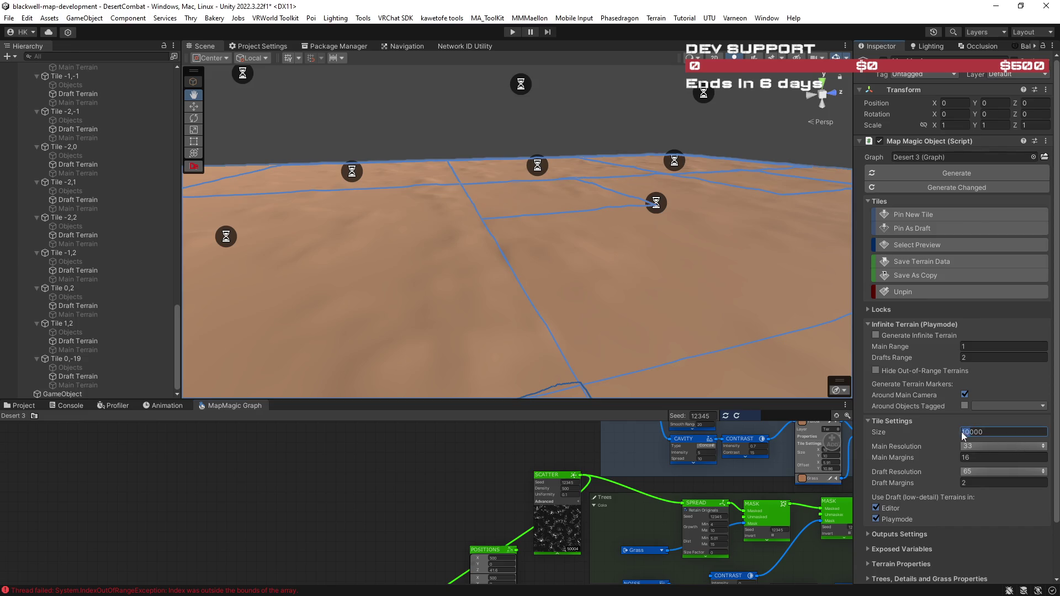
type("5")
mouse_move(721, 313)
left_mouse_down()
mouse_move(596, 308)
mouse_move(608, 319)
mouse_move(740, 329)
mouse_move(762, 317)
mouse_move(718, 306)
mouse_move(896, 321)
mouse_move(964, 309)
mouse_move(963, 296)
mouse_move(889, 262)
mouse_move(876, 320)
mouse_move(925, 340)
mouse_move(857, 350)
mouse_move(520, 320)
mouse_move(445, 296)
mouse_move(303, 301)
left_mouse_up()
key("w")
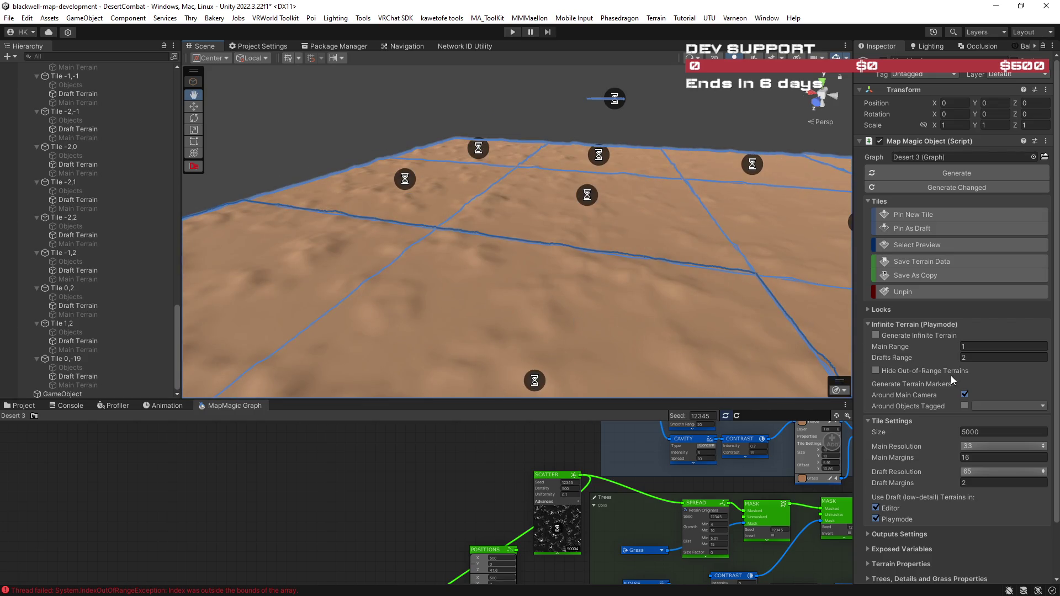
left_click(977, 439)
type("1000")
- Commit a tile Size of 1000 and zoom in on the rippled dunes across the grid
left_click(932, 171)
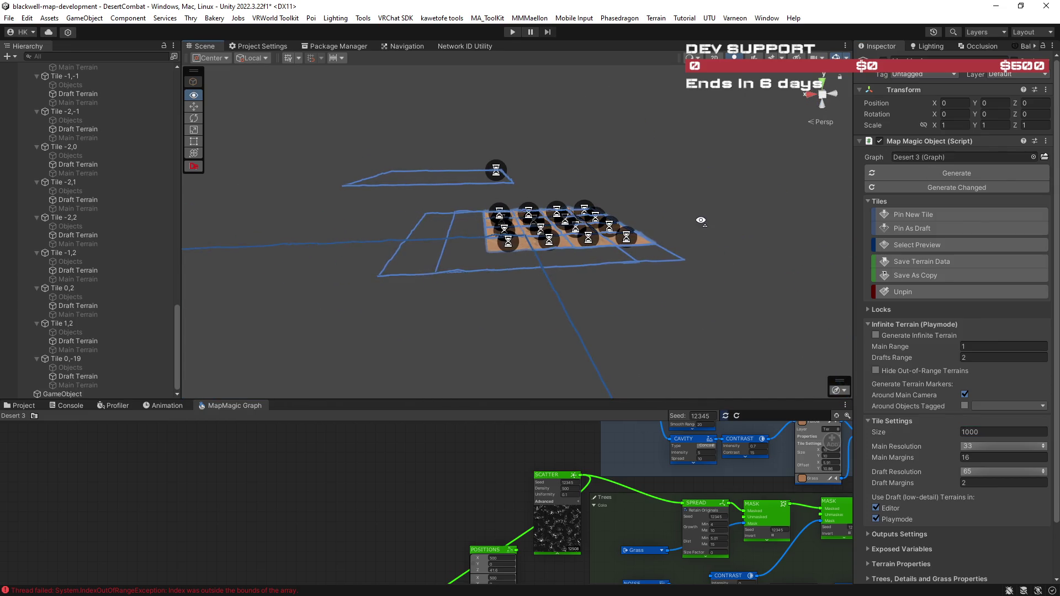
left_click_drag(590, 248, 709, 221)
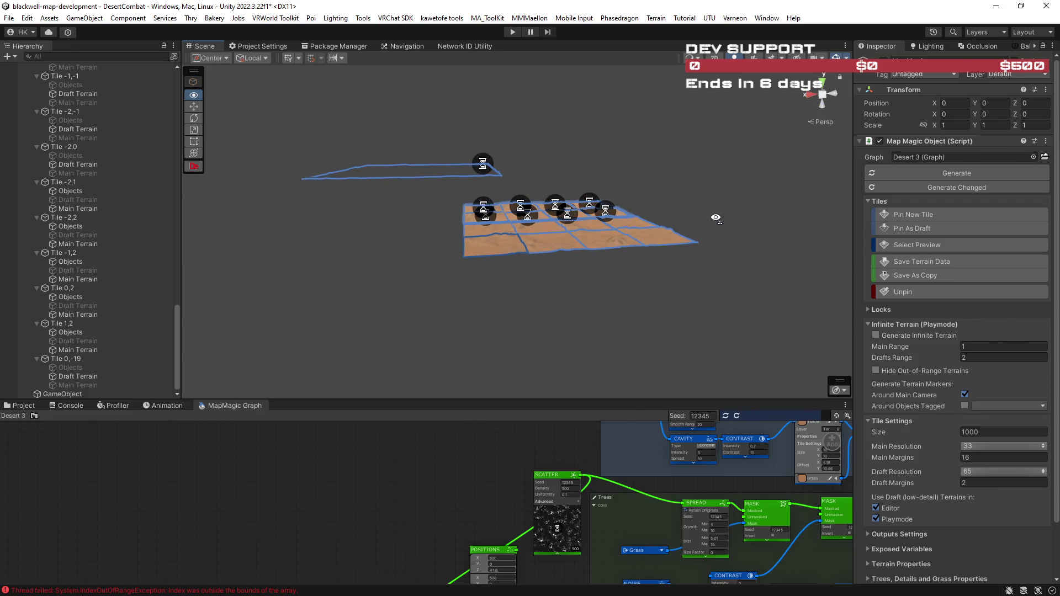
scroll(712, 220, "up", 5)
scroll(716, 218, "up", 5)
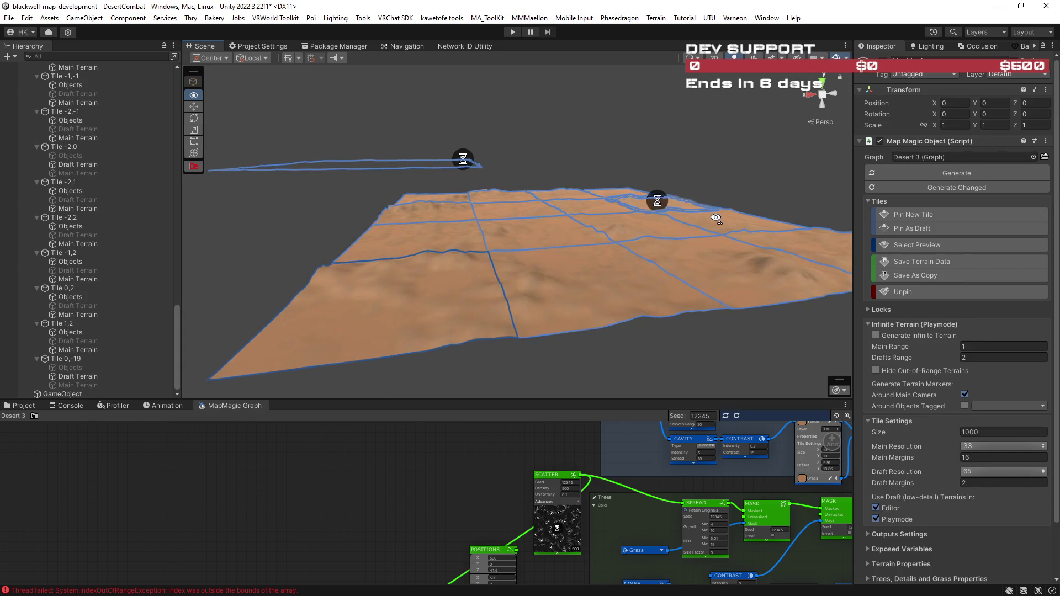
mouse_move(720, 219)
left_mouse_down()
mouse_move(613, 246)
mouse_move(663, 251)
mouse_move(639, 263)
mouse_move(523, 275)
mouse_move(478, 303)
mouse_move(253, 331)
mouse_move(247, 284)
mouse_move(552, 283)
mouse_move(416, 251)
mouse_move(722, 373)
left_mouse_up()
- Switch Main Resolution from 33 to 513 and orbit to check the finer terrain detail
left_click(966, 451)
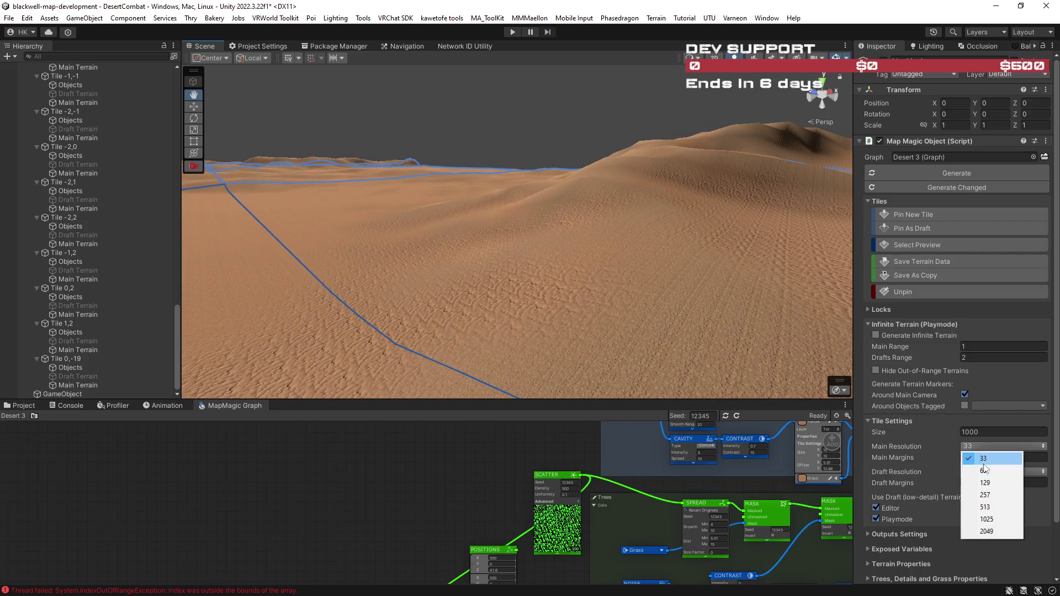
left_click(990, 507)
mouse_move(635, 298)
left_mouse_down()
mouse_move(675, 308)
mouse_move(478, 318)
mouse_move(532, 307)
mouse_move(433, 289)
mouse_move(497, 284)
mouse_move(504, 270)
mouse_move(519, 300)
mouse_move(611, 305)
mouse_move(324, 331)
mouse_move(378, 330)
left_mouse_up()
mouse_move(464, 317)
left_mouse_down()
mouse_move(490, 310)
mouse_move(441, 334)
mouse_move(352, 332)
left_mouse_up()
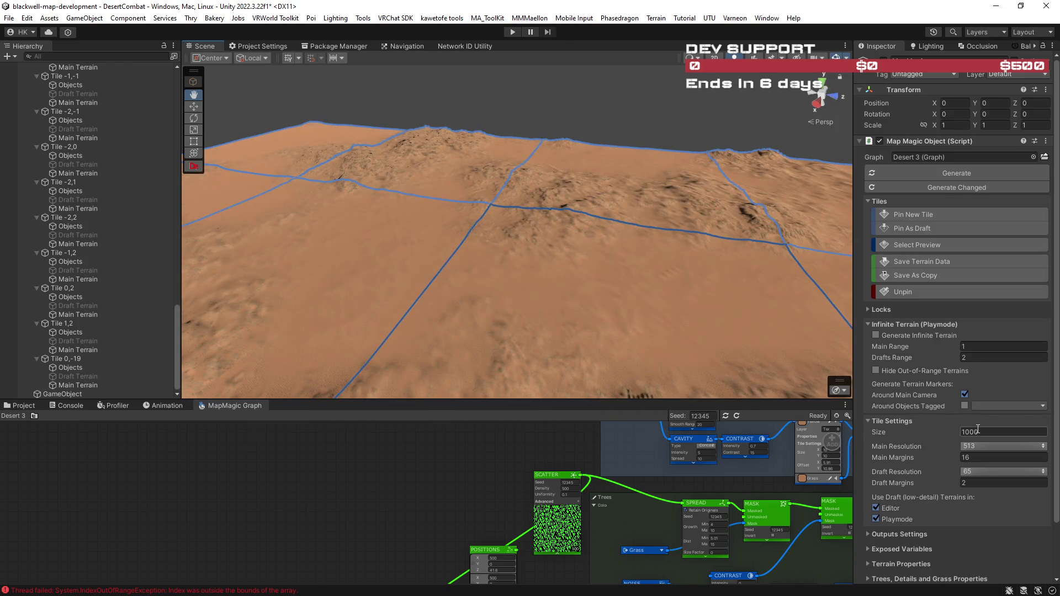
left_click(973, 448)
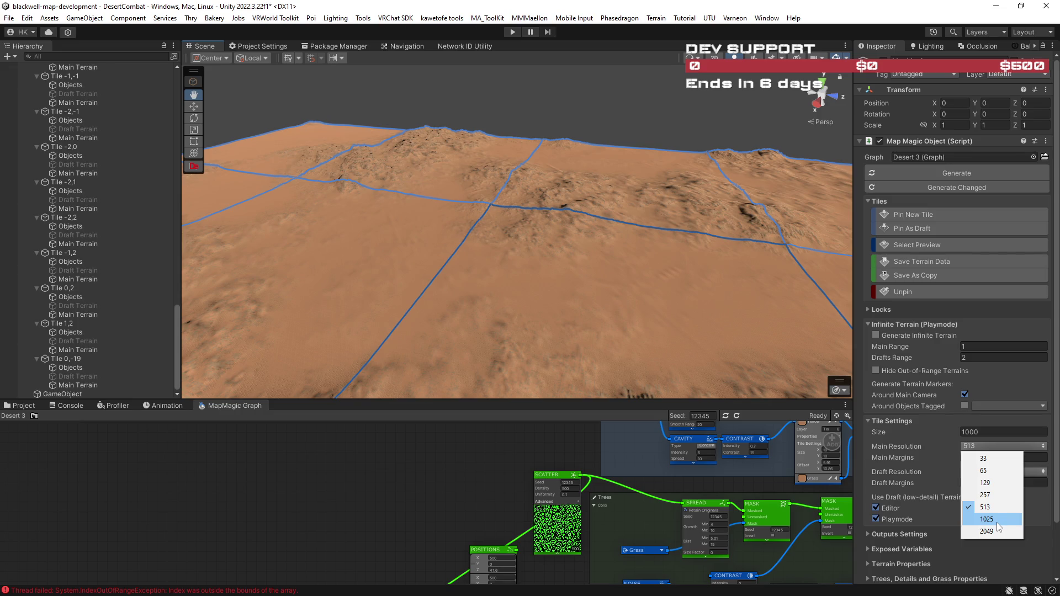
left_click(992, 509)
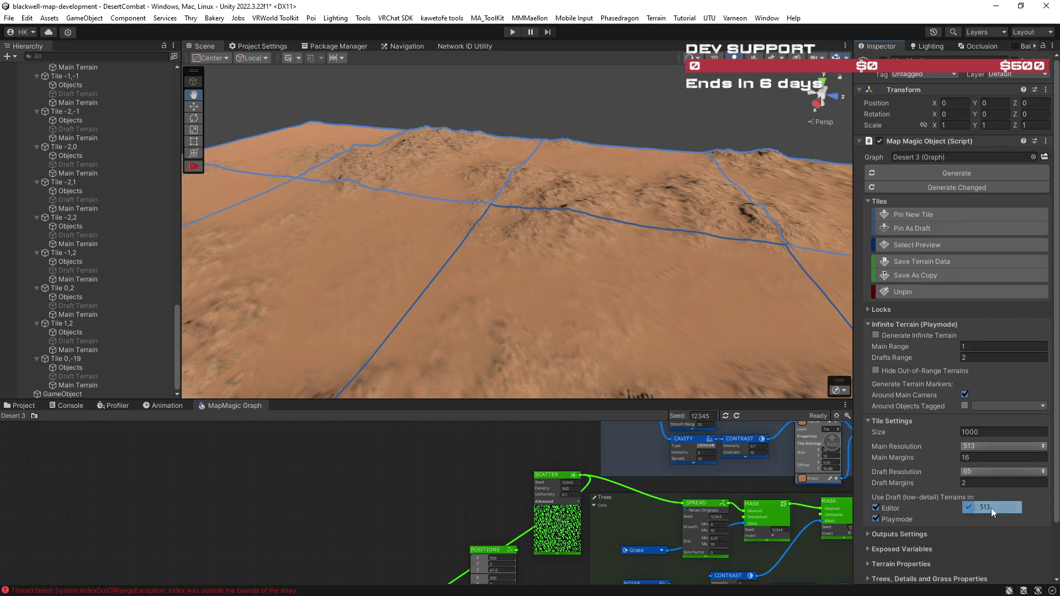
left_click(983, 432)
- Append a 0 to make the tile Size 10000 and commit it
type("0")
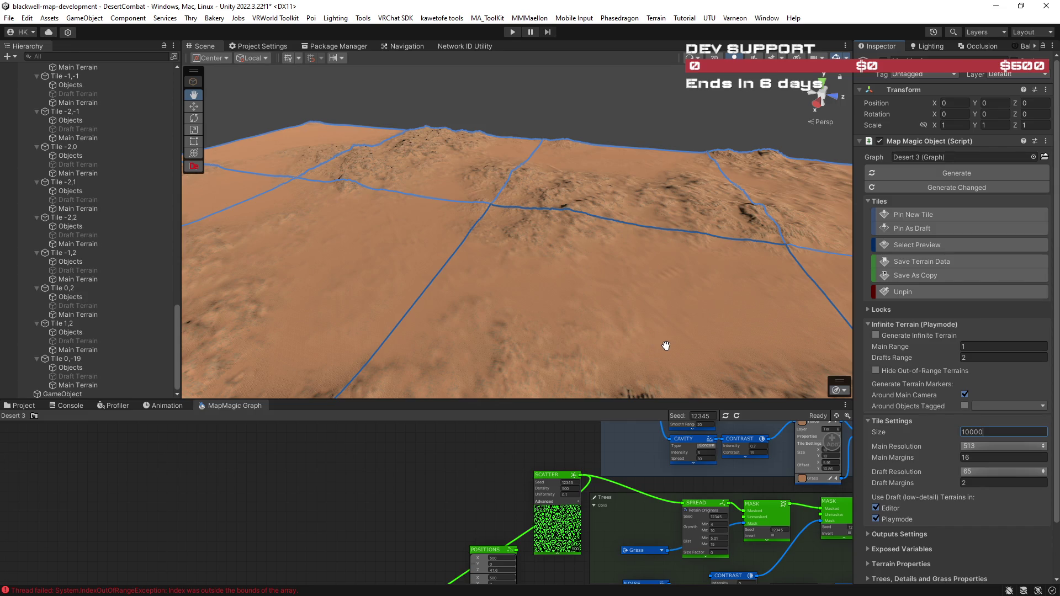
left_click_drag(626, 334, 656, 270)
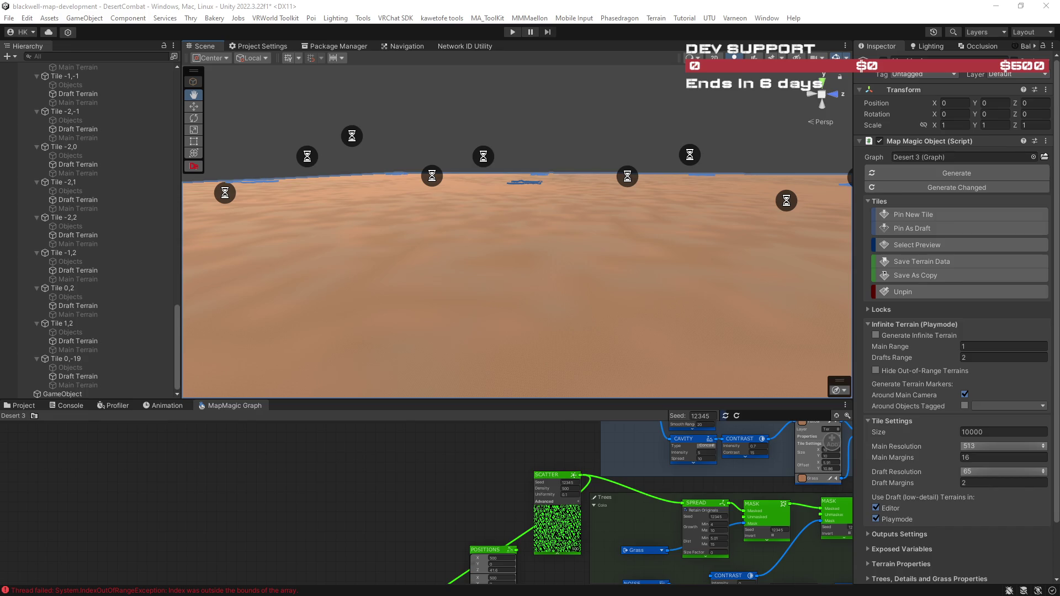
mouse_move(750, 322)
left_mouse_down()
mouse_move(623, 291)
mouse_move(665, 298)
mouse_move(445, 324)
mouse_move(454, 335)
mouse_move(838, 342)
mouse_move(864, 333)
left_mouse_up()
mouse_move(933, 331)
left_mouse_down()
mouse_move(438, 320)
mouse_move(572, 300)
mouse_move(433, 314)
mouse_move(339, 310)
mouse_move(523, 310)
mouse_move(774, 285)
mouse_move(740, 265)
mouse_move(629, 248)
mouse_move(748, 251)
mouse_move(762, 239)
mouse_move(535, 260)
mouse_move(611, 239)
mouse_move(604, 260)
mouse_move(571, 257)
left_mouse_up()
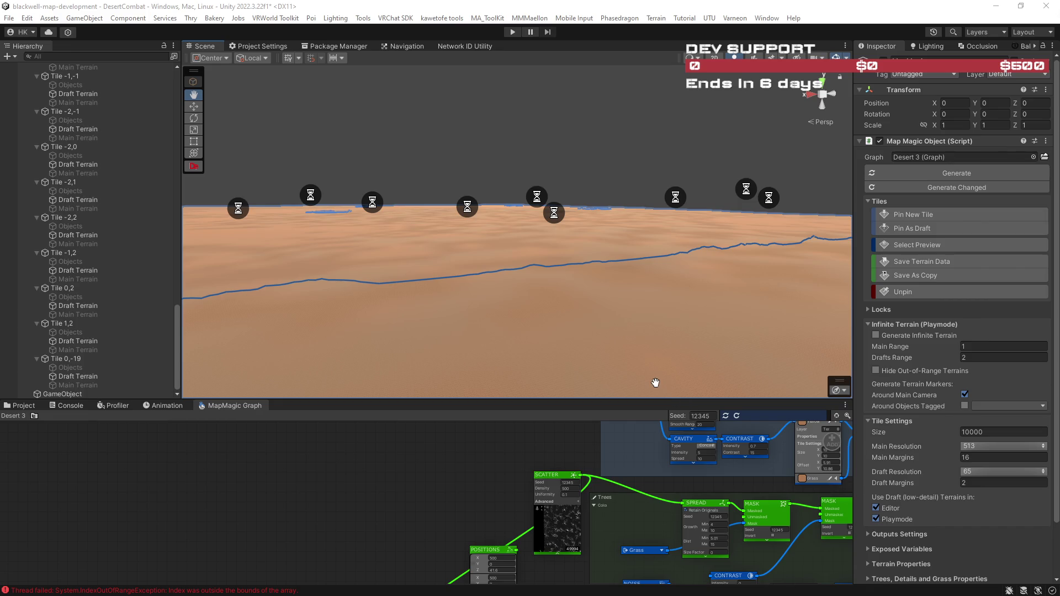
mouse_move(640, 284)
left_mouse_down()
mouse_move(364, 287)
mouse_move(404, 293)
mouse_move(397, 296)
left_mouse_up()
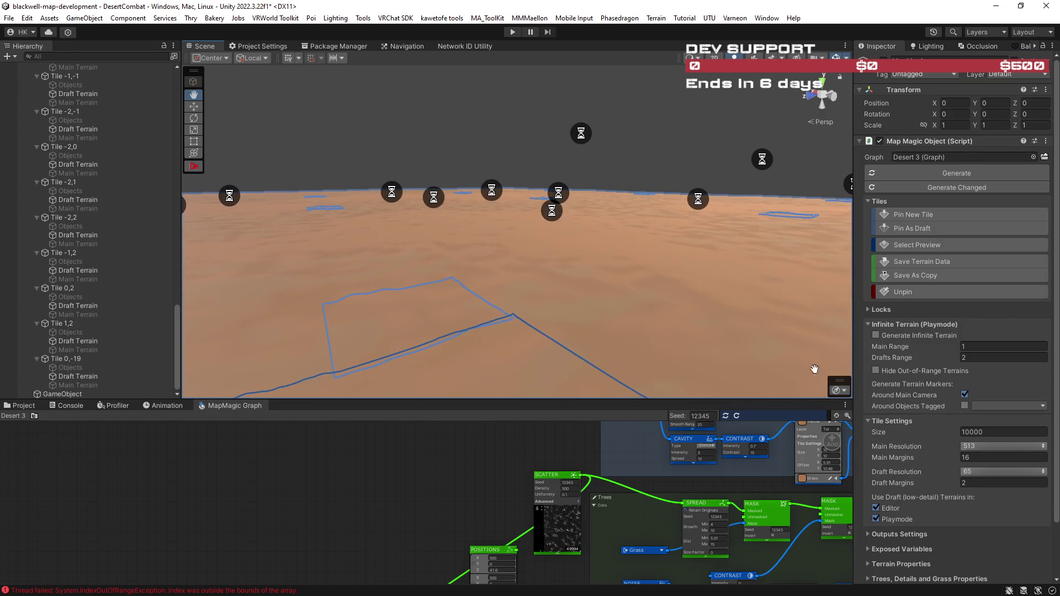
left_click(971, 431)
left_click(971, 432)
mouse_move(599, 279)
left_mouse_down()
mouse_move(379, 296)
mouse_move(489, 312)
mouse_move(417, 308)
mouse_move(337, 322)
mouse_move(369, 310)
mouse_move(497, 320)
mouse_move(519, 287)
mouse_move(687, 244)
mouse_move(681, 279)
mouse_move(344, 239)
left_mouse_up()
mouse_move(276, 182)
left_mouse_down()
mouse_move(322, 190)
mouse_move(445, 114)
mouse_move(178, 194)
mouse_move(819, 190)
mouse_move(781, 227)
mouse_move(670, 223)
mouse_move(596, 201)
mouse_move(575, 223)
mouse_move(546, 209)
mouse_move(665, 187)
mouse_move(552, 166)
mouse_move(97, 200)
mouse_move(749, 188)
mouse_move(752, 197)
mouse_move(734, 205)
mouse_move(663, 220)
mouse_move(771, 243)
mouse_move(727, 232)
mouse_move(741, 223)
mouse_move(722, 190)
mouse_move(686, 296)
mouse_move(359, 255)
mouse_move(160, 200)
left_mouse_up()
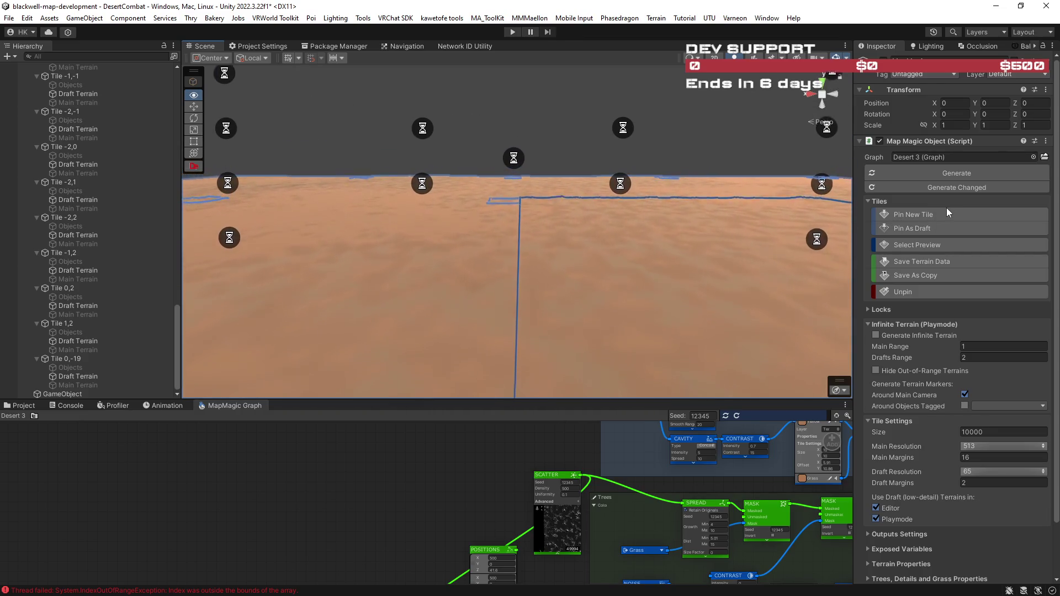
mouse_move(684, 232)
left_mouse_down()
mouse_move(653, 213)
mouse_move(602, 216)
left_mouse_up()
mouse_move(78, 201)
left_mouse_down()
mouse_move(15, 204)
mouse_move(834, 276)
mouse_move(839, 251)
left_mouse_up()
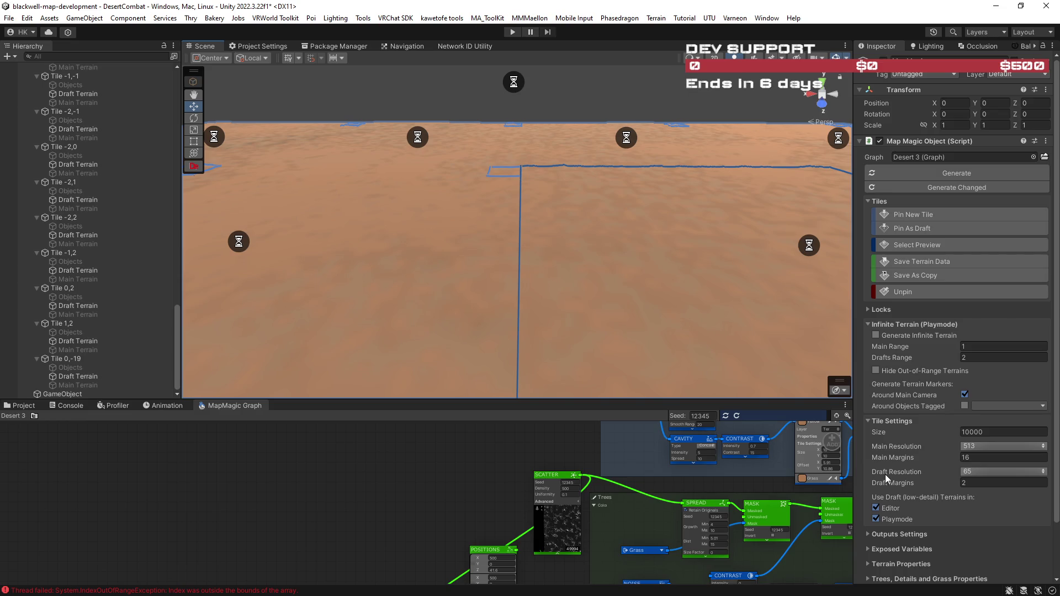
mouse_move(639, 390)
left_mouse_down()
mouse_move(564, 293)
mouse_move(542, 293)
left_mouse_up()
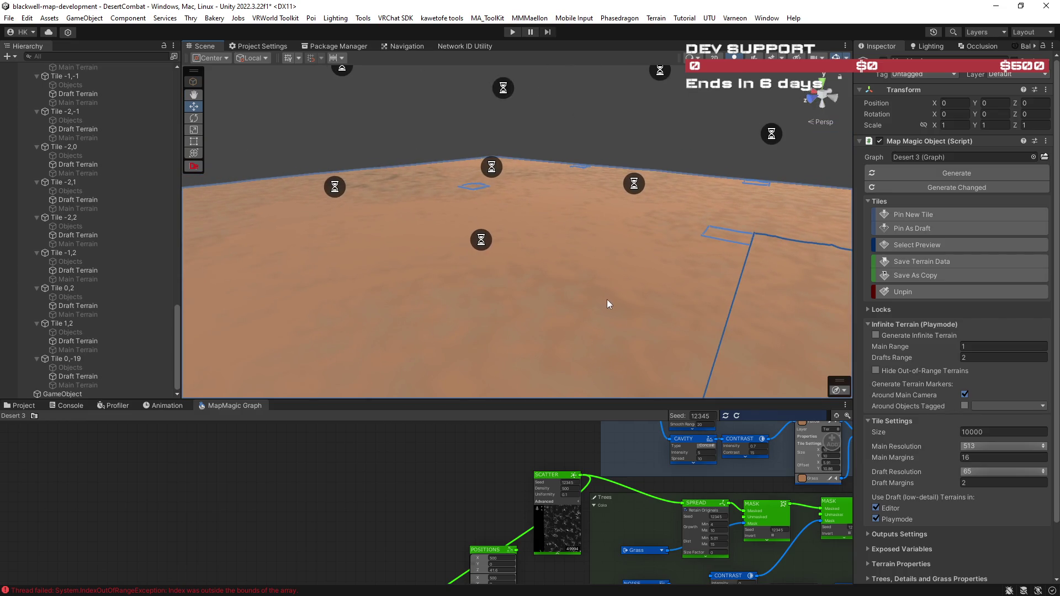
left_click(979, 445)
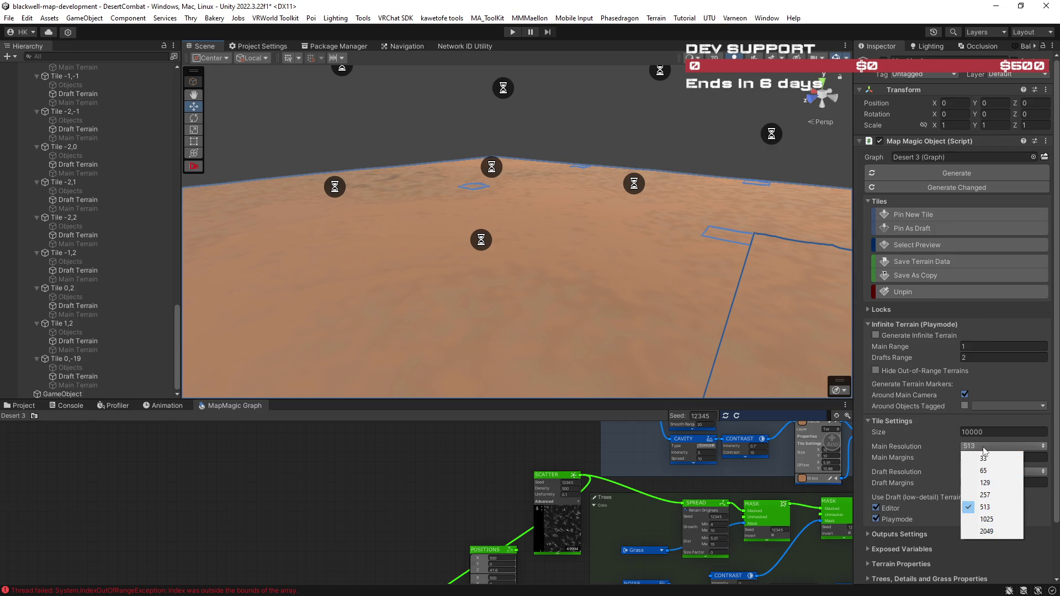
left_click_drag(723, 360, 671, 293)
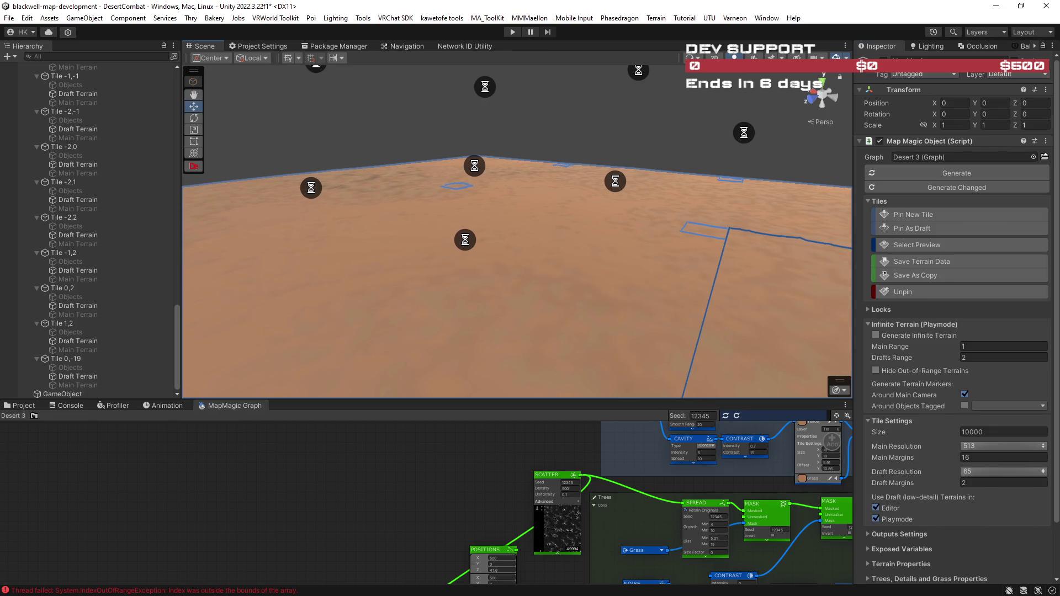
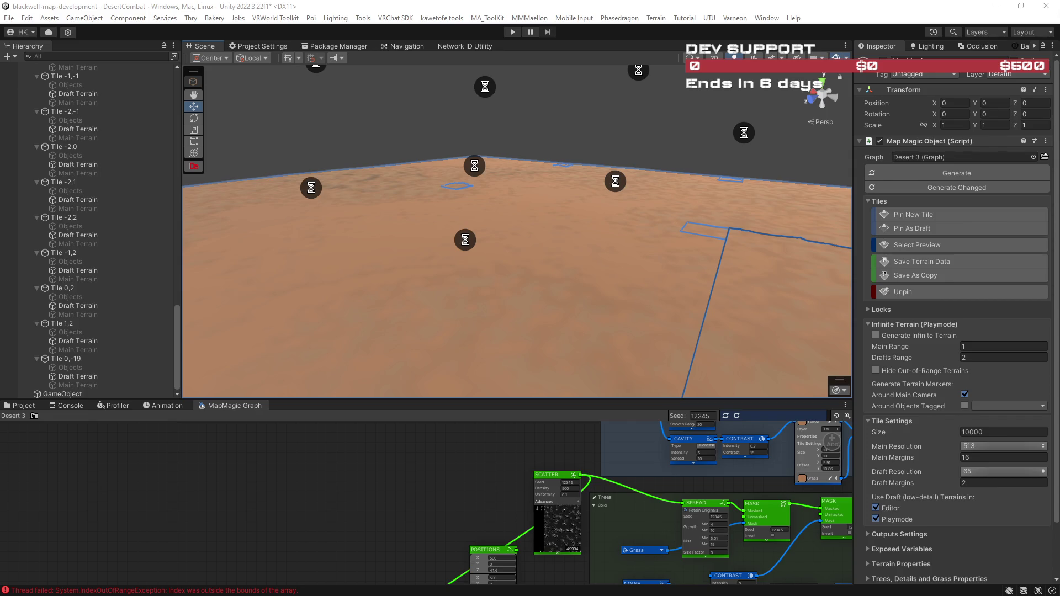
- Set the MapMagic tile Size to 5000 and Main Resolution to 2049, then look over the regenerating tiles
left_click(973, 432)
type("5000")
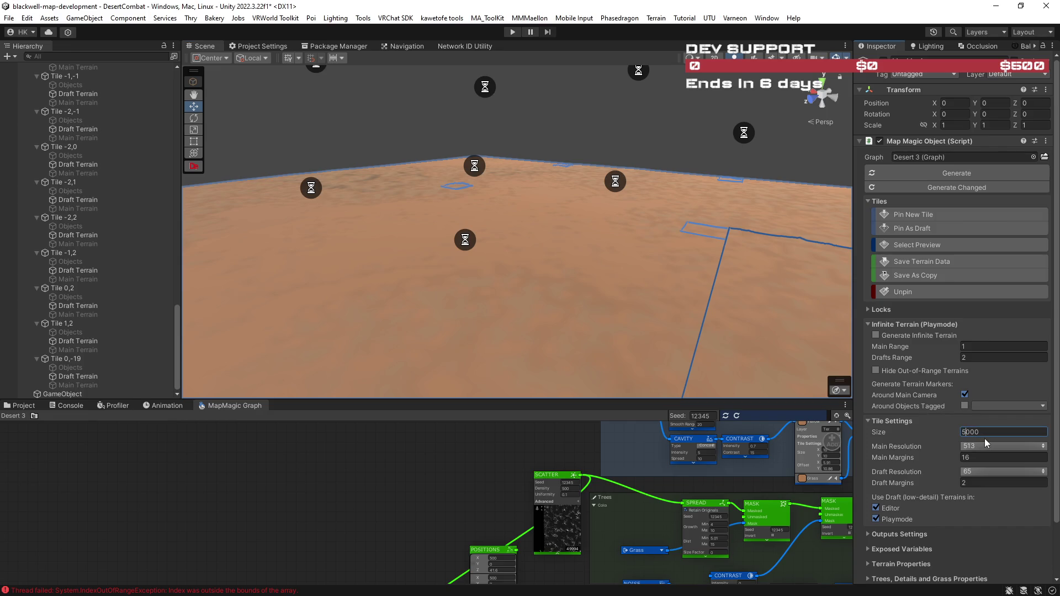
left_click(983, 445)
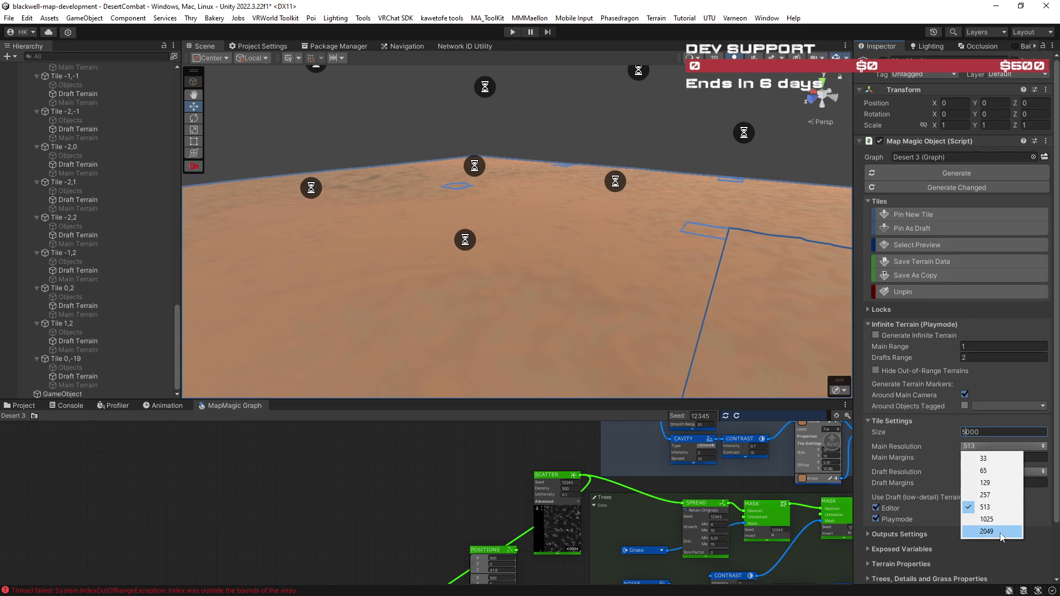
left_click(989, 525)
mouse_move(675, 301)
left_mouse_down()
mouse_move(750, 300)
mouse_move(591, 297)
mouse_move(636, 278)
mouse_move(614, 251)
left_mouse_up()
key("Up")
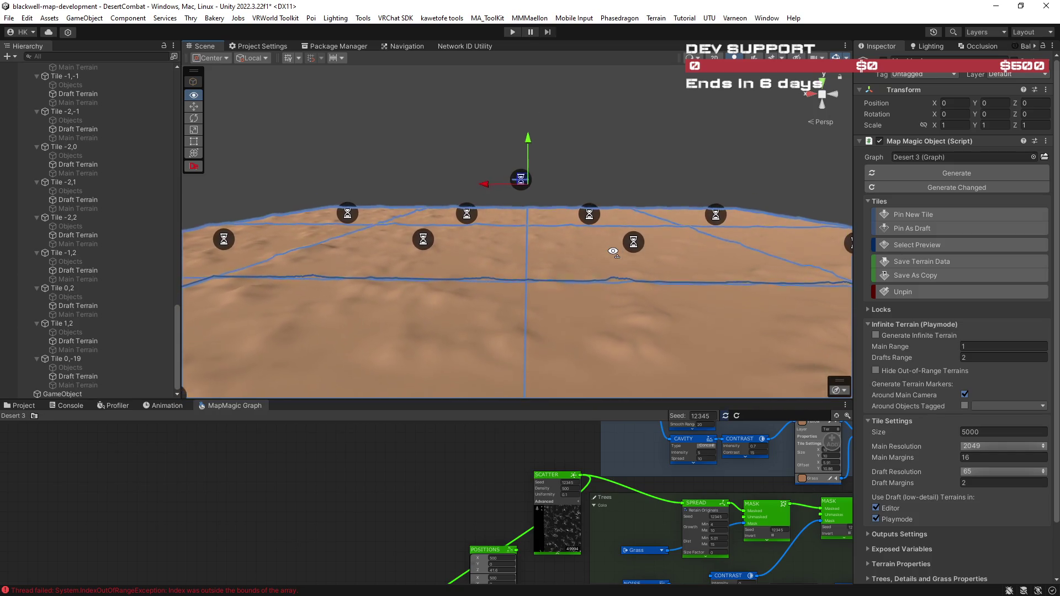
key("Up")
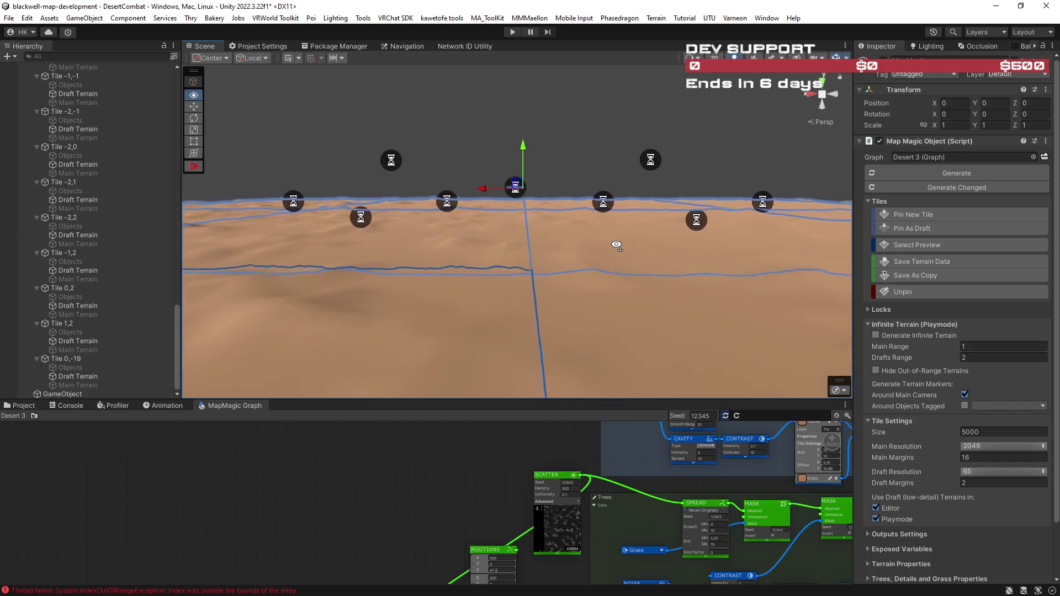
key("Up")
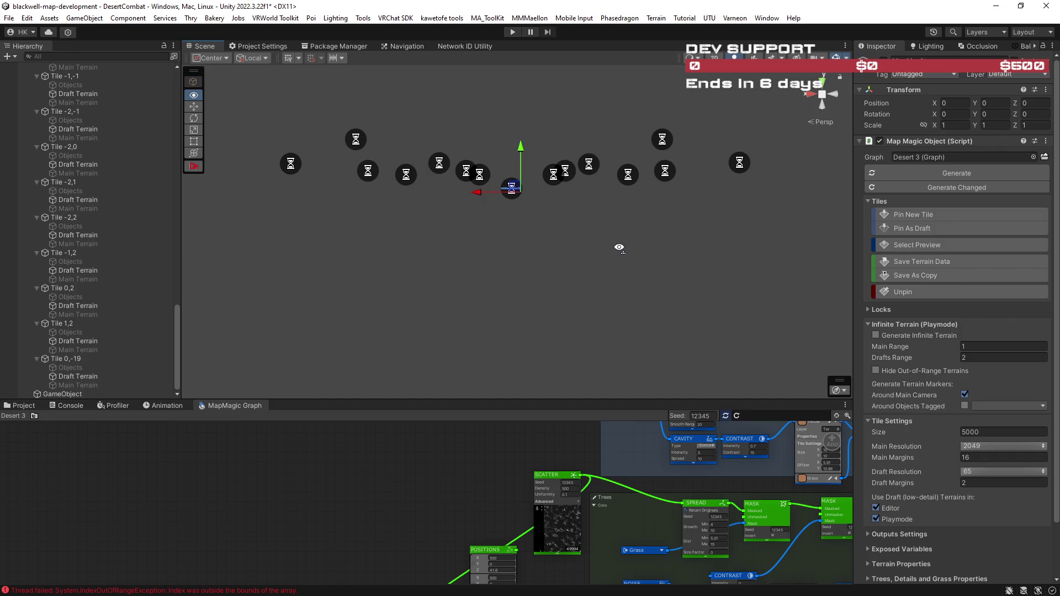
scroll(619, 245, "down", 5)
key("f")
scroll(619, 243, "down", 3)
left_click_drag(624, 243, 195, 246)
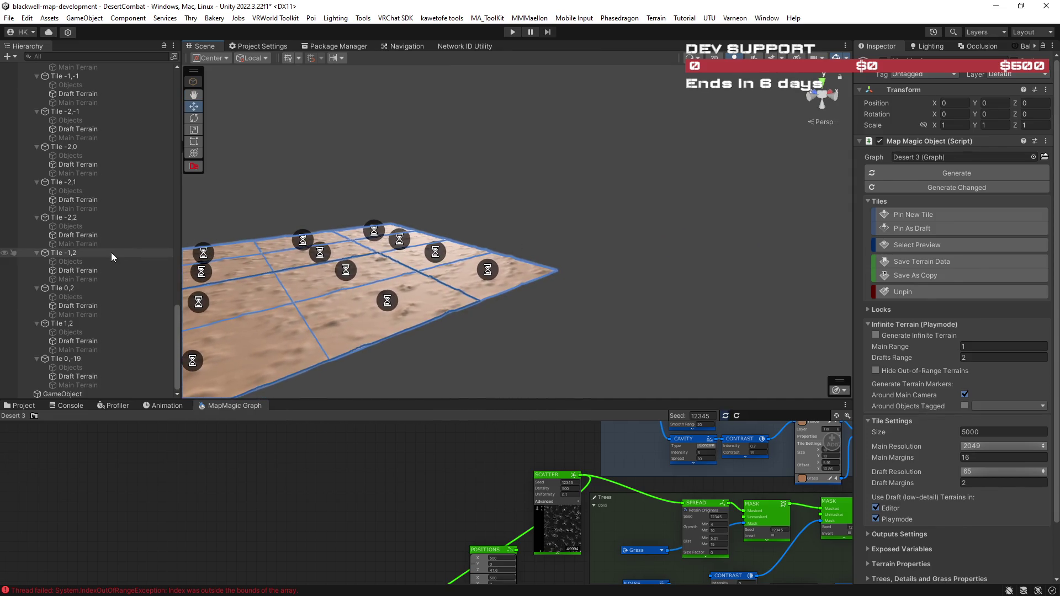
left_click(77, 219)
mouse_move(306, 235)
left_mouse_down()
mouse_move(674, 241)
mouse_move(462, 284)
mouse_move(523, 258)
mouse_move(509, 252)
left_mouse_up()
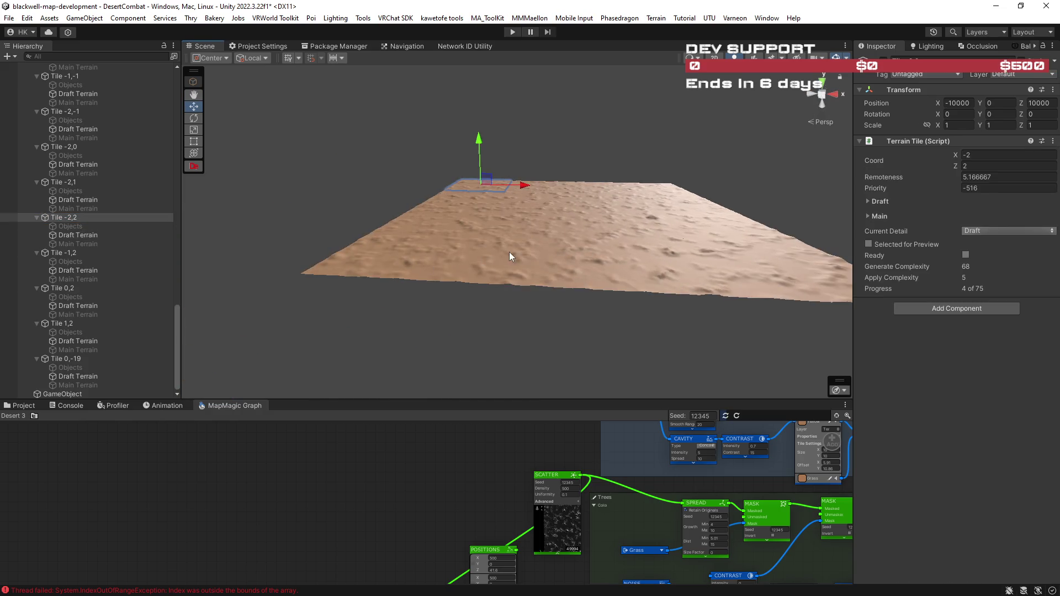
key("f")
scroll(111, 155, "up", 10)
scroll(110, 160, "up", 5)
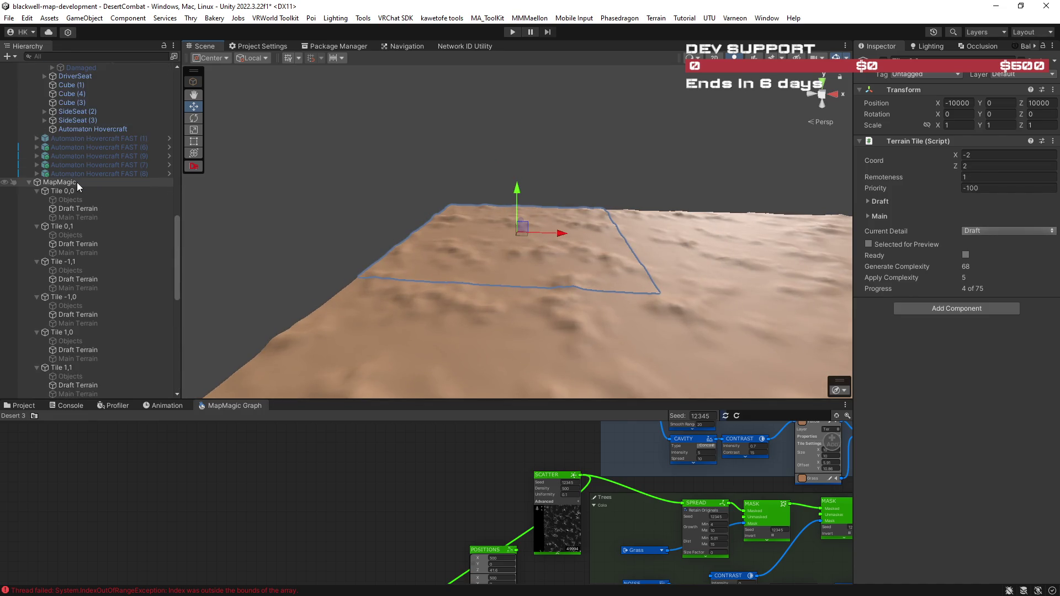
left_click(74, 182)
key("f")
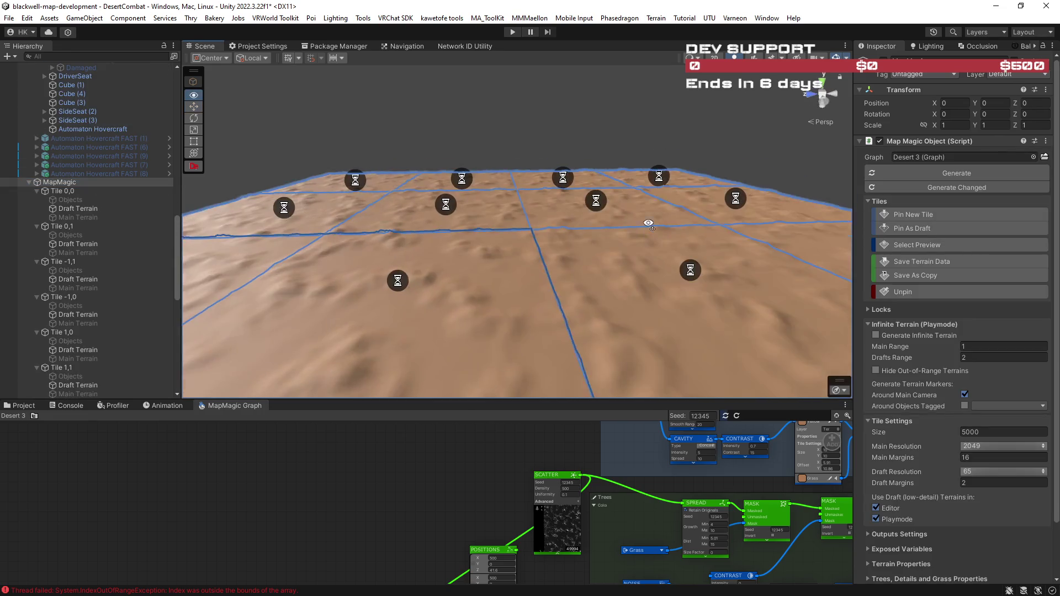
mouse_move(530, 188)
left_mouse_down()
mouse_move(541, 150)
mouse_move(496, 178)
left_mouse_up()
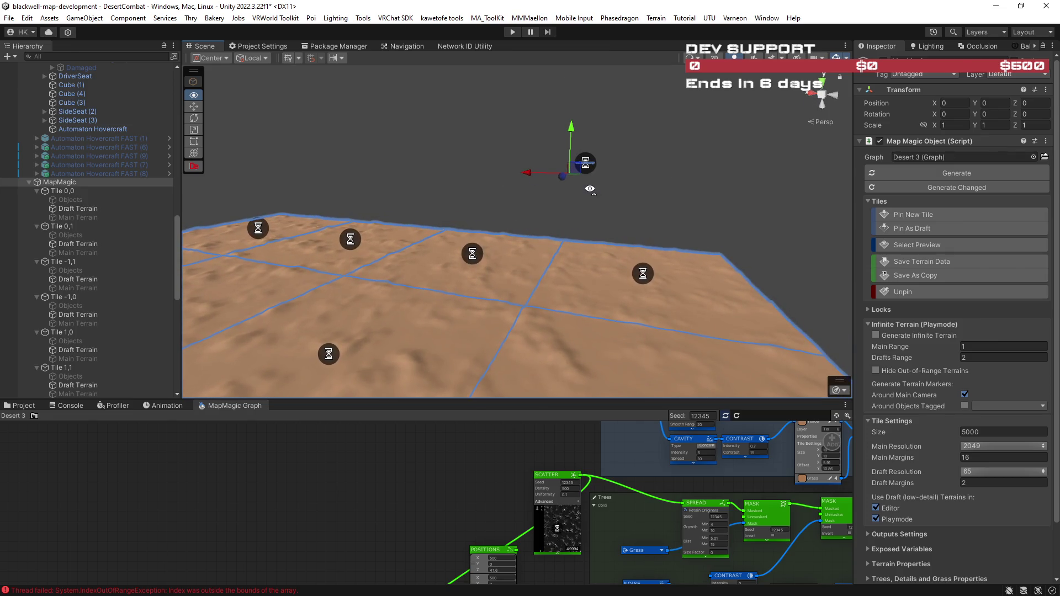
mouse_move(537, 183)
left_mouse_down()
mouse_move(552, 122)
mouse_move(563, 206)
mouse_move(577, 199)
left_mouse_up()
left_click(933, 287)
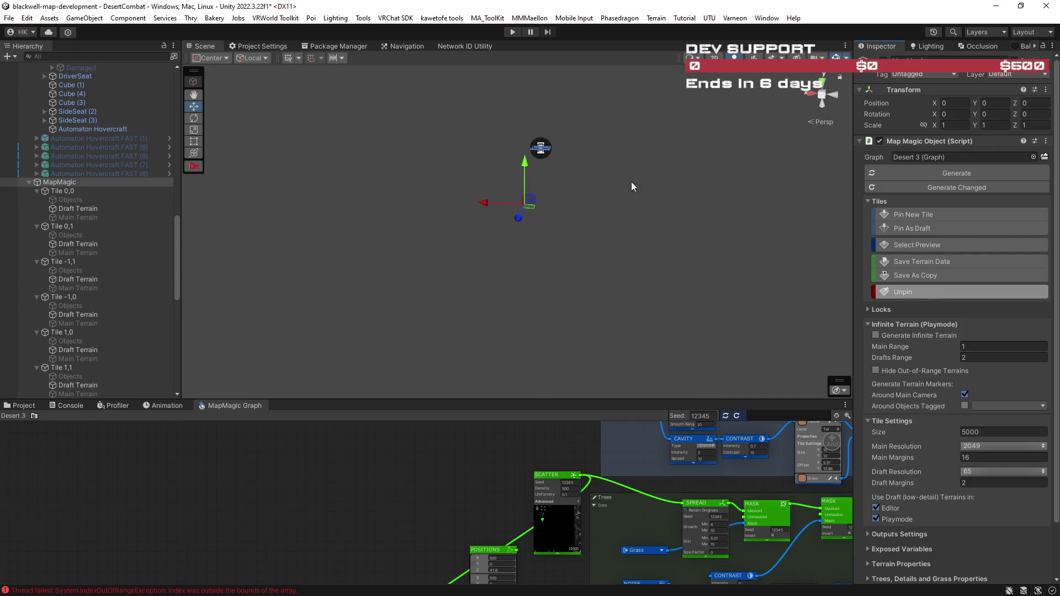
- Frame the MapMagic terrain, look down on the tiles, and pan the graph to the noise nodes above Textures
mouse_move(539, 149)
left_mouse_down()
mouse_move(604, 244)
mouse_move(507, 244)
mouse_move(705, 229)
mouse_move(693, 237)
left_mouse_up()
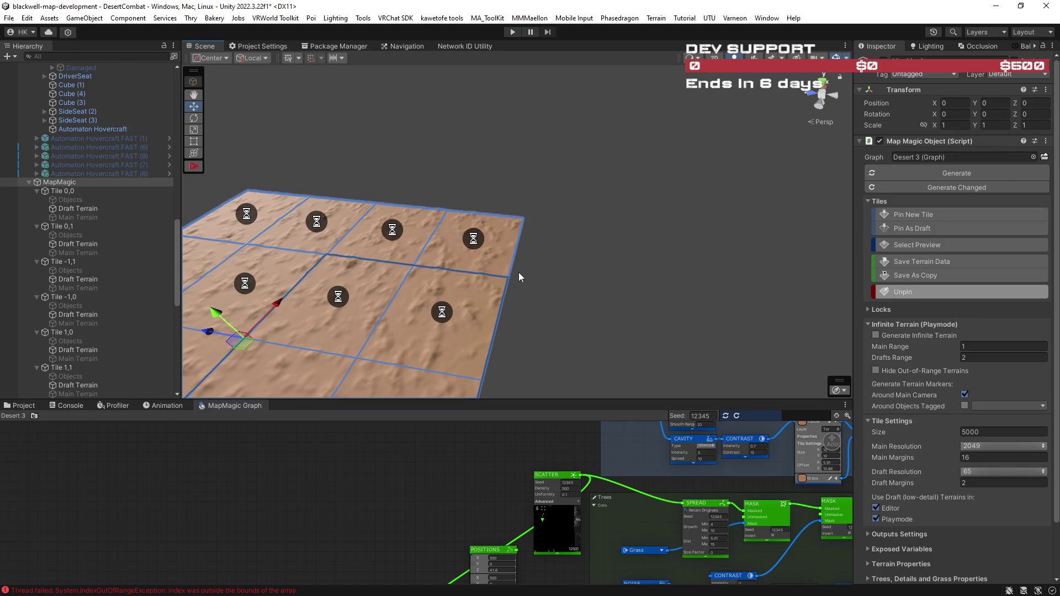
key("f")
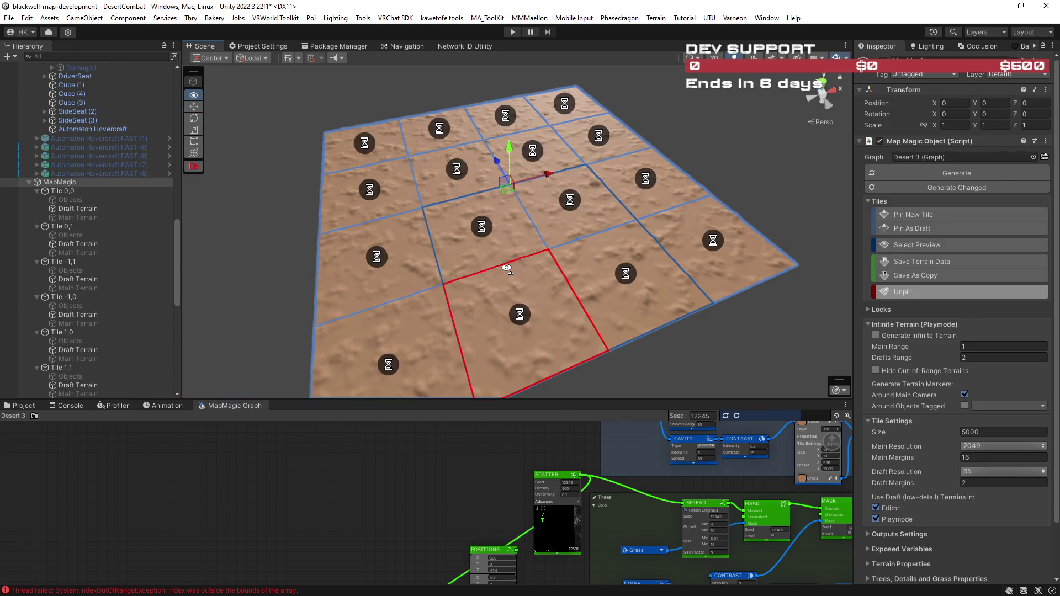
mouse_move(507, 269)
left_mouse_down()
mouse_move(524, 273)
mouse_move(512, 280)
mouse_move(492, 233)
mouse_move(450, 210)
mouse_move(397, 213)
mouse_move(358, 179)
mouse_move(475, 159)
mouse_move(603, 189)
mouse_move(639, 249)
mouse_move(760, 303)
mouse_move(754, 314)
mouse_move(677, 188)
left_mouse_up()
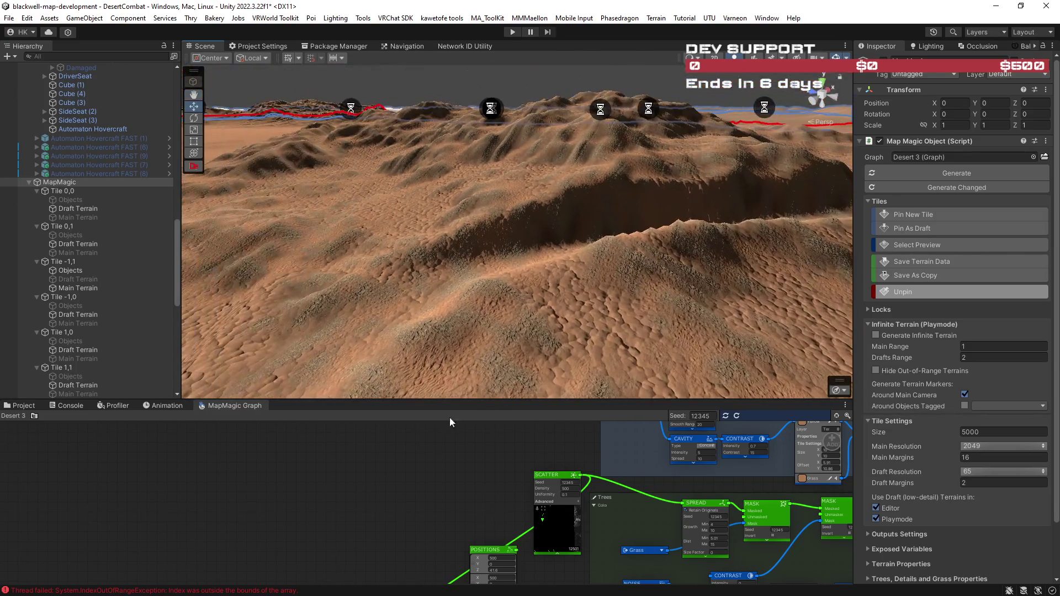
mouse_move(404, 476)
left_mouse_down()
mouse_move(469, 348)
mouse_move(395, 463)
mouse_move(380, 552)
mouse_move(431, 484)
mouse_move(399, 571)
left_mouse_up()
mouse_move(579, 287)
left_mouse_down()
mouse_move(440, 243)
mouse_move(546, 256)
mouse_move(373, 330)
mouse_move(139, 231)
left_mouse_up()
- Change the NOISE node's Size from 1000 to 2000 in the MapMagic Graph
scroll(339, 542, "up", 5)
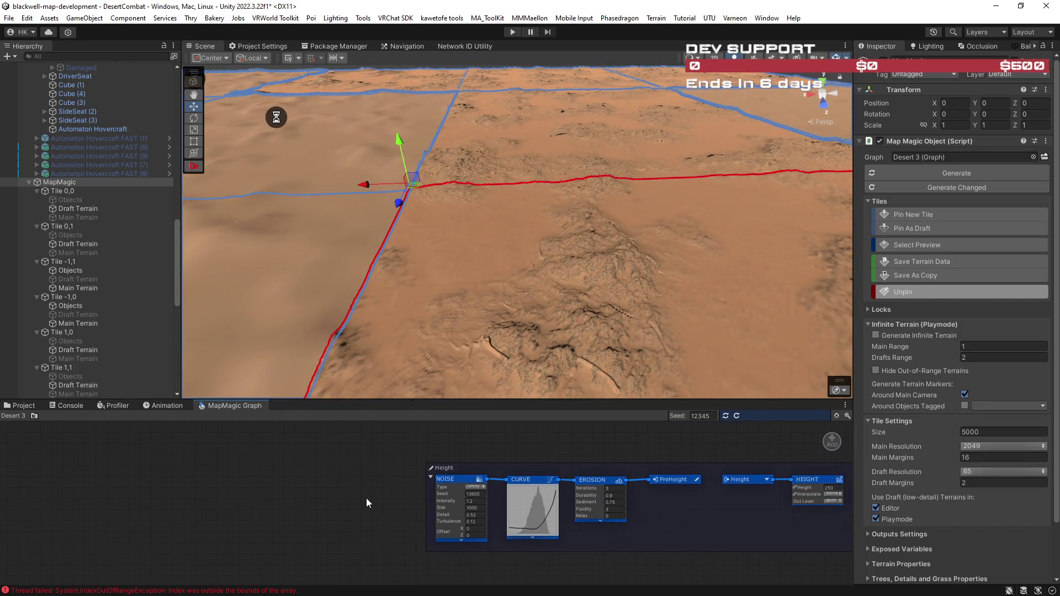
left_click(449, 574)
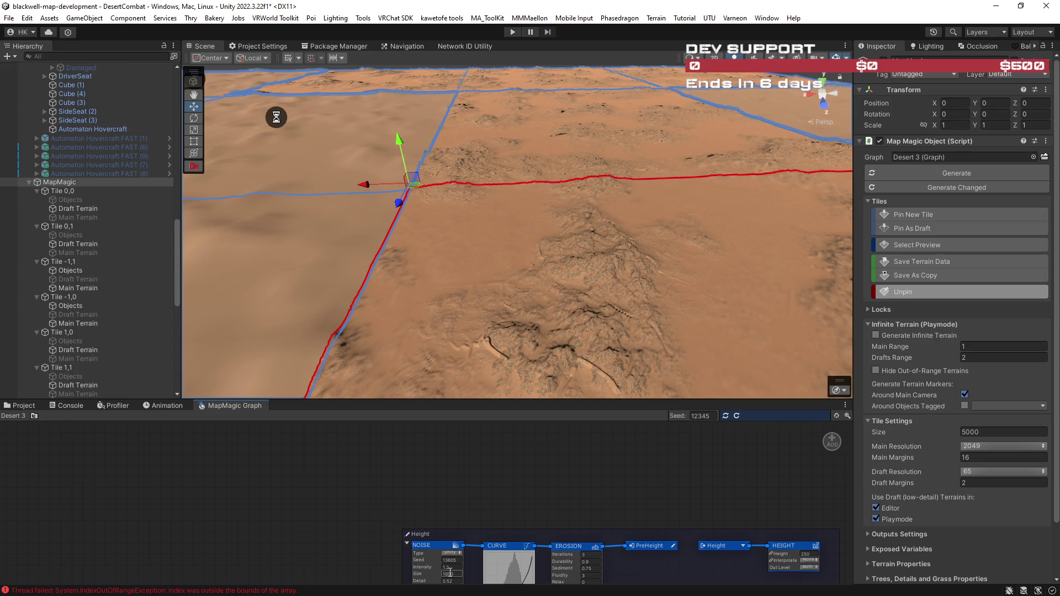
type("2")
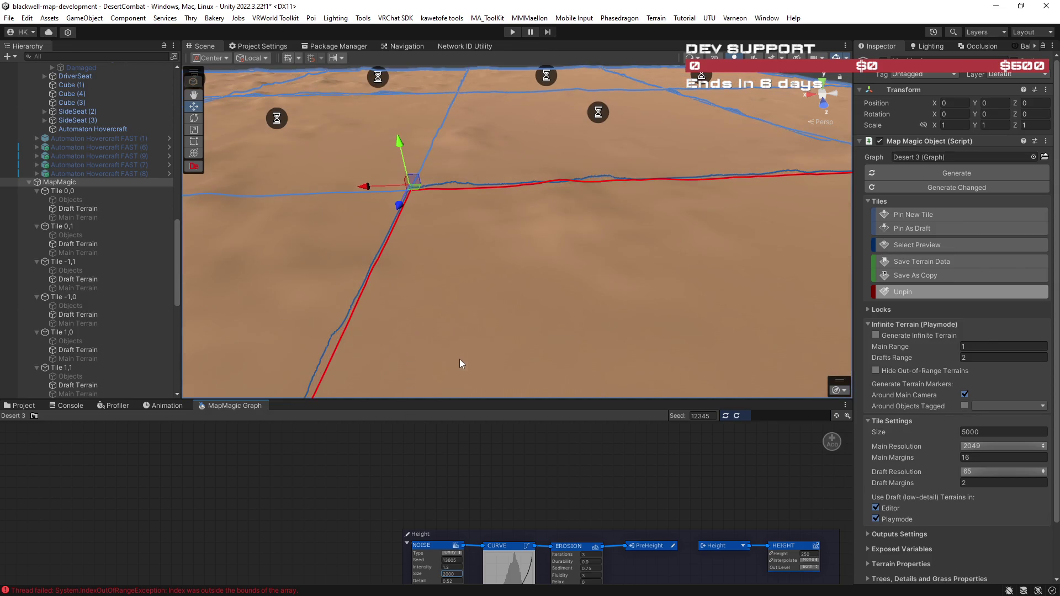
left_click_drag(545, 253, 545, 253)
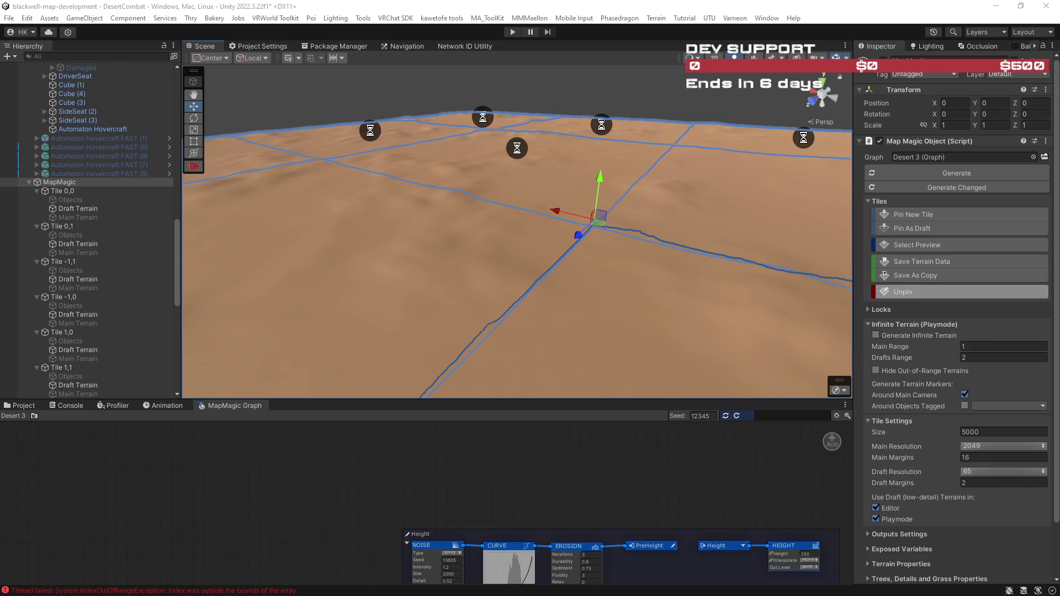
- Orbit close over the red-bordered tile to inspect the regenerated larger-scale dunes
mouse_move(497, 260)
left_mouse_down()
mouse_move(464, 260)
mouse_move(631, 253)
mouse_move(639, 263)
mouse_move(669, 227)
mouse_move(581, 221)
left_mouse_up()
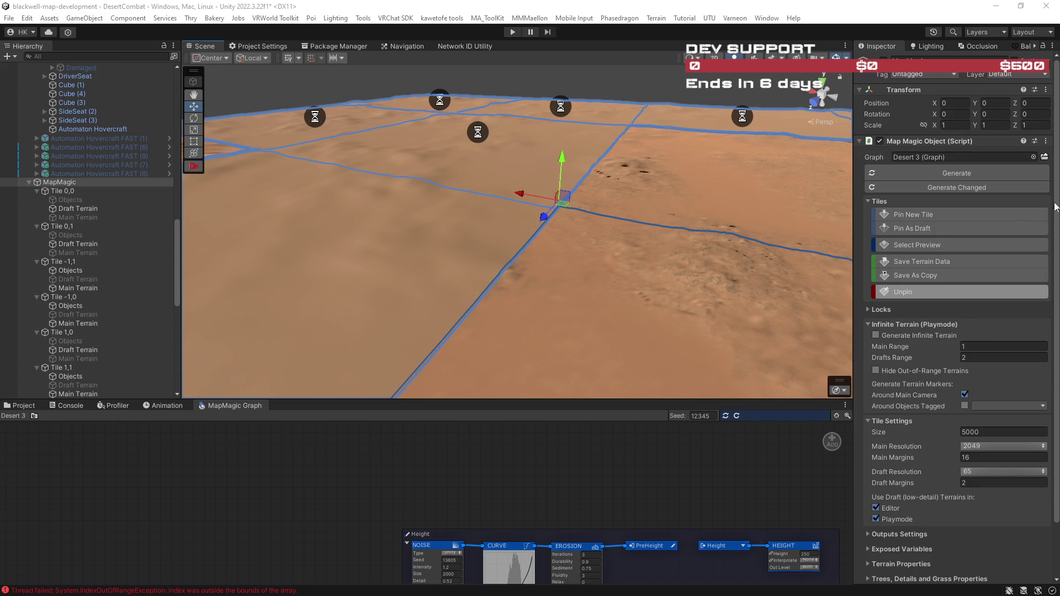
mouse_move(597, 271)
left_mouse_down()
mouse_move(750, 284)
mouse_move(753, 300)
mouse_move(779, 301)
mouse_move(953, 197)
mouse_move(555, 173)
mouse_move(442, 175)
mouse_move(432, 193)
mouse_move(558, 194)
mouse_move(518, 176)
mouse_move(661, 181)
mouse_move(707, 226)
left_mouse_up()
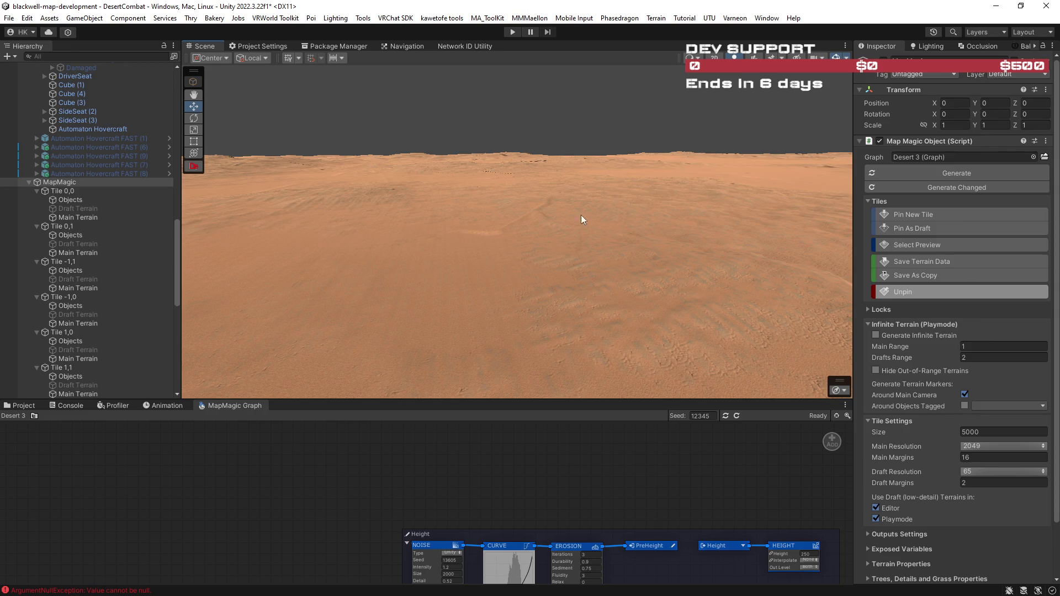
- Orbit the view across the fully generated Desert 3 terrain tiles
mouse_move(287, 118)
left_mouse_down()
mouse_move(373, 128)
mouse_move(224, 140)
mouse_move(553, 206)
left_mouse_up()
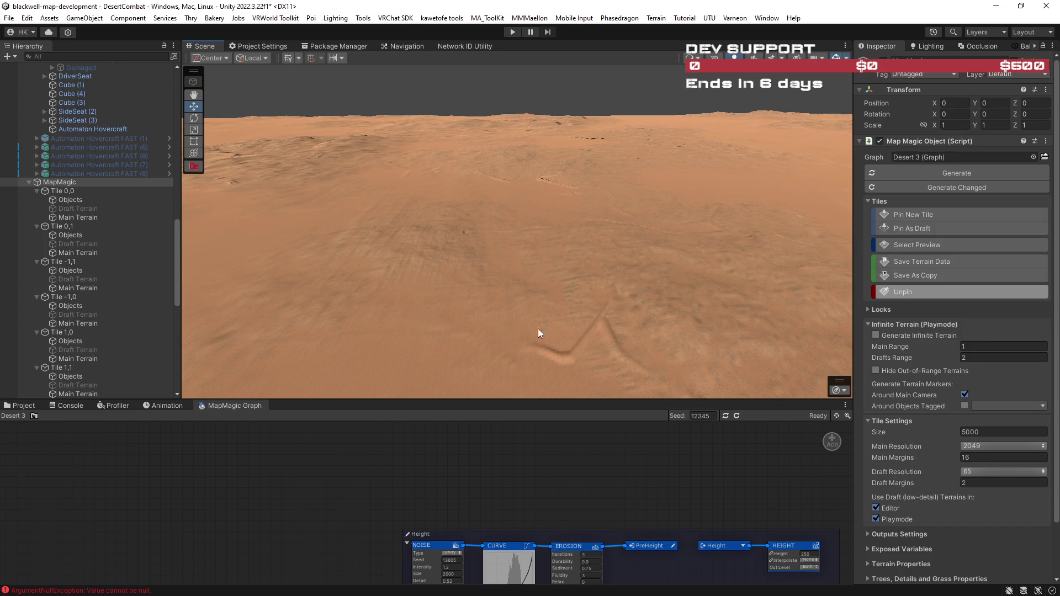
- Tilt the view toward the horizon over the dunes, then frame the Automaton Hovercraft FAST (6)
left_click_drag(583, 207, 282, 165)
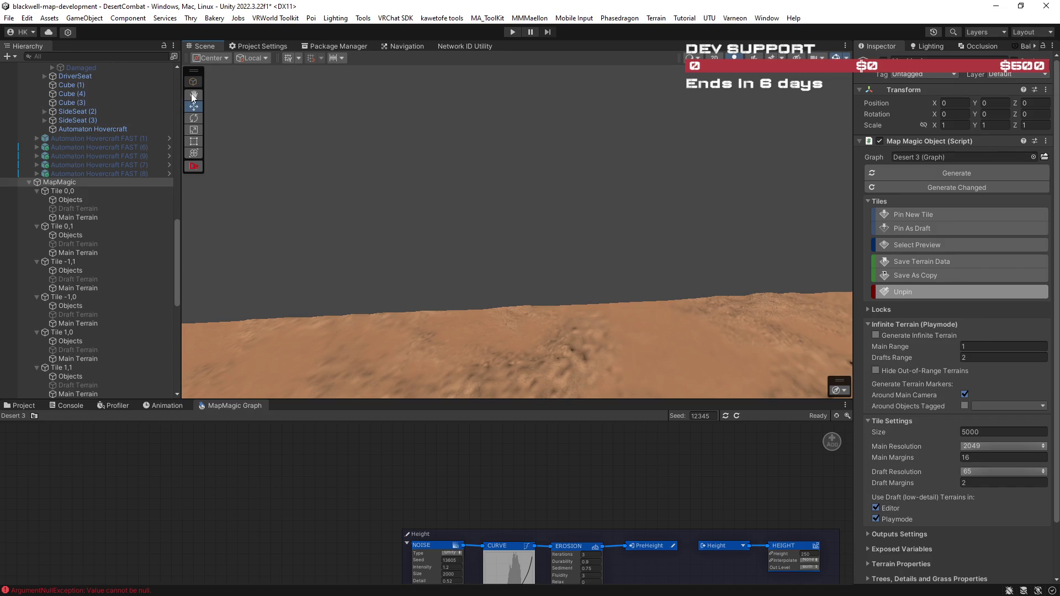
double_click(117, 148)
- Orbit and zoom around the hovercraft, then fly out over the open dunes
mouse_move(403, 284)
left_mouse_down()
mouse_move(538, 257)
mouse_move(516, 317)
mouse_move(471, 260)
mouse_move(308, 223)
mouse_move(457, 258)
mouse_move(438, 267)
mouse_move(451, 295)
mouse_move(457, 208)
mouse_move(352, 124)
mouse_move(390, 137)
mouse_move(505, 111)
mouse_move(542, 132)
mouse_move(656, 142)
mouse_move(573, 155)
mouse_move(435, 142)
mouse_move(631, 238)
mouse_move(483, 227)
mouse_move(492, 304)
mouse_move(664, 283)
mouse_move(644, 303)
mouse_move(705, 333)
mouse_move(670, 324)
mouse_move(640, 284)
mouse_move(515, 293)
mouse_move(563, 279)
mouse_move(681, 300)
mouse_move(485, 304)
mouse_move(691, 274)
mouse_move(673, 296)
mouse_move(685, 301)
left_mouse_up()
scroll(442, 249, "up", 2)
mouse_move(875, 299)
left_mouse_down()
mouse_move(568, 284)
mouse_move(710, 276)
mouse_move(462, 254)
mouse_move(391, 256)
mouse_move(426, 267)
mouse_move(320, 284)
mouse_move(331, 282)
left_mouse_up()
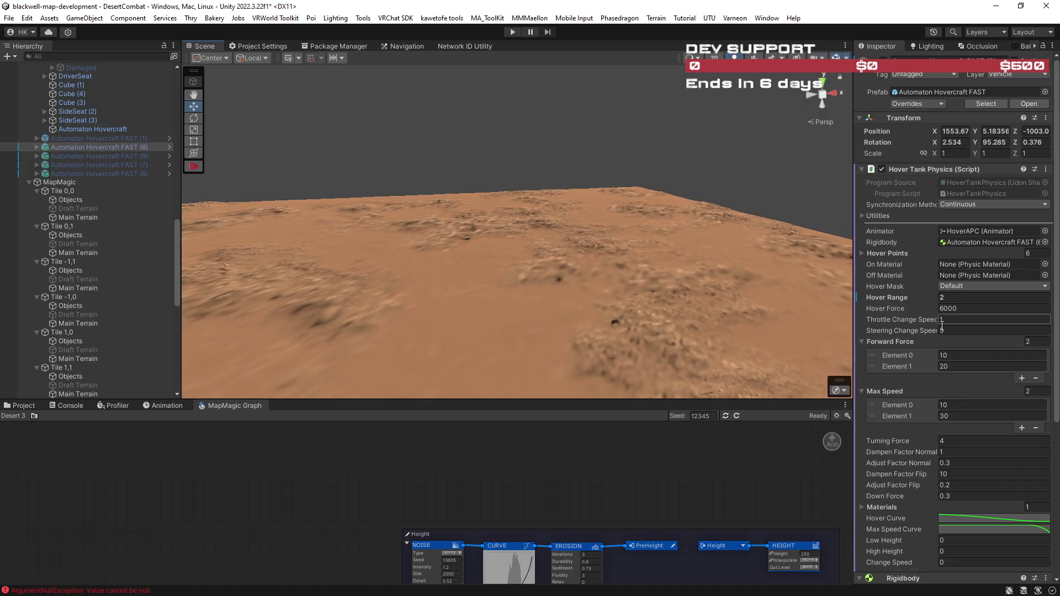
- Select the MapMagic object in the Hierarchy to show its Inspector settings, then switch to the Move tool
scroll(938, 332, "down", 5)
scroll(111, 158, "up", 10)
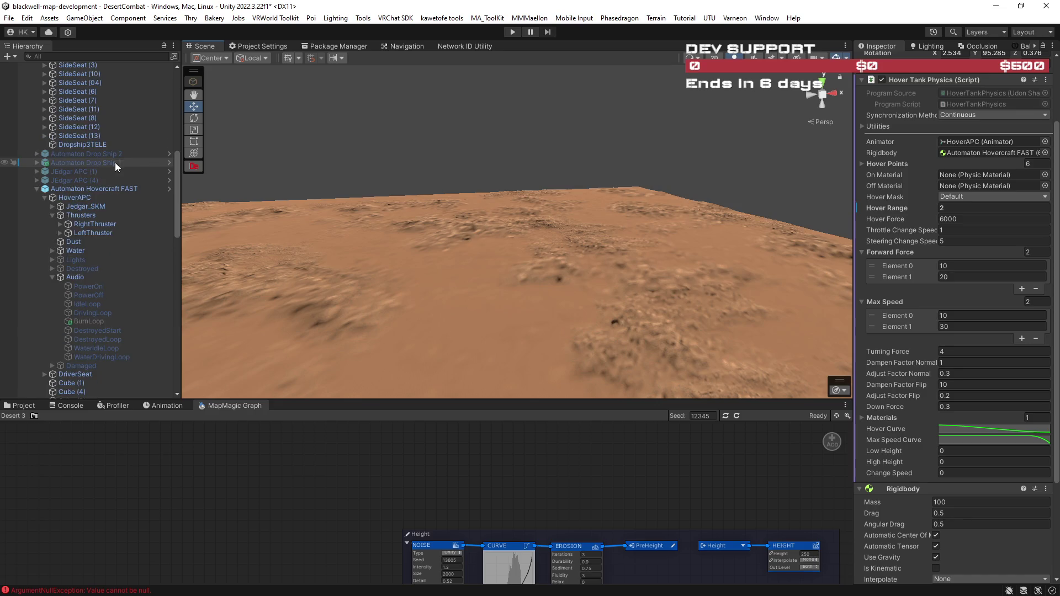
scroll(107, 171, "down", 12)
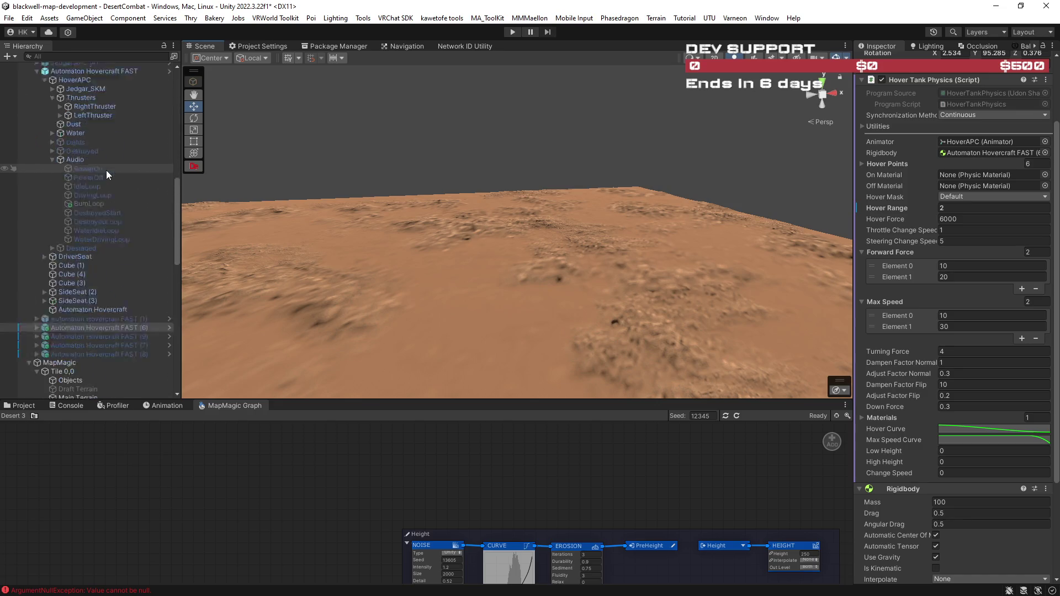
scroll(106, 176, "up", 5)
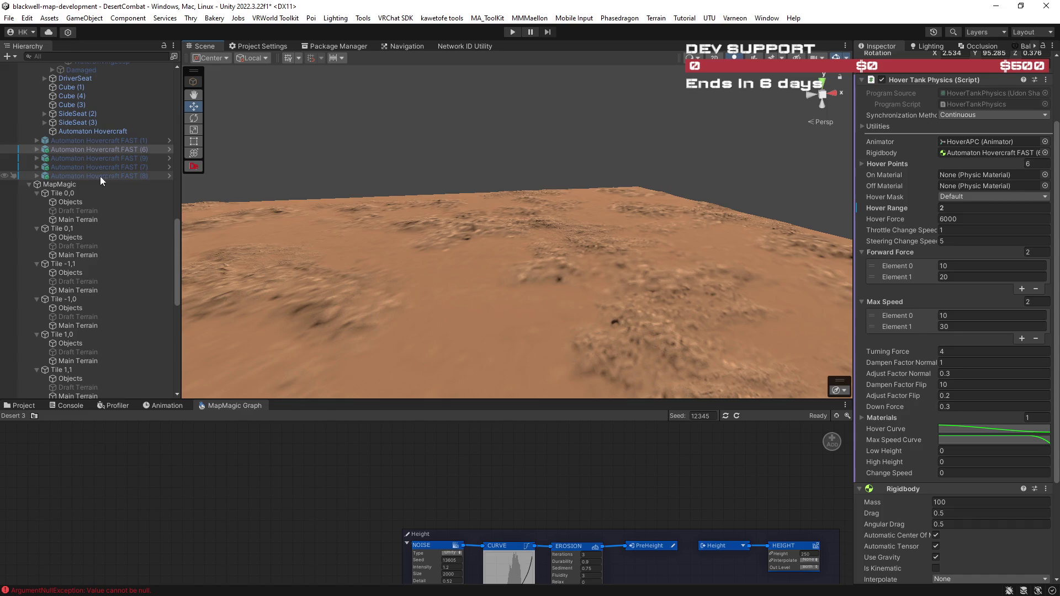
left_click(82, 184)
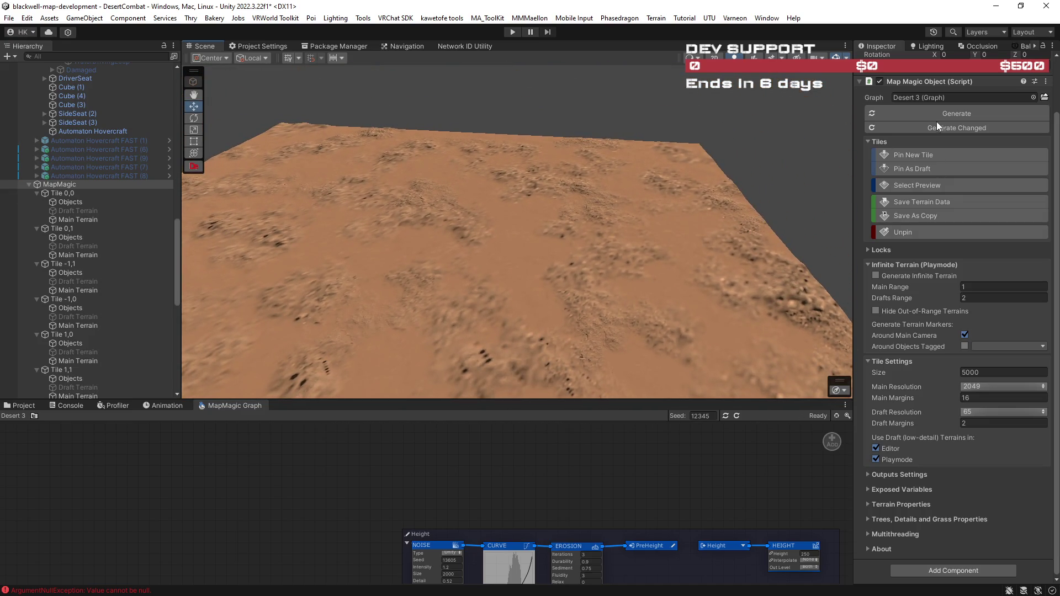
left_click(933, 150)
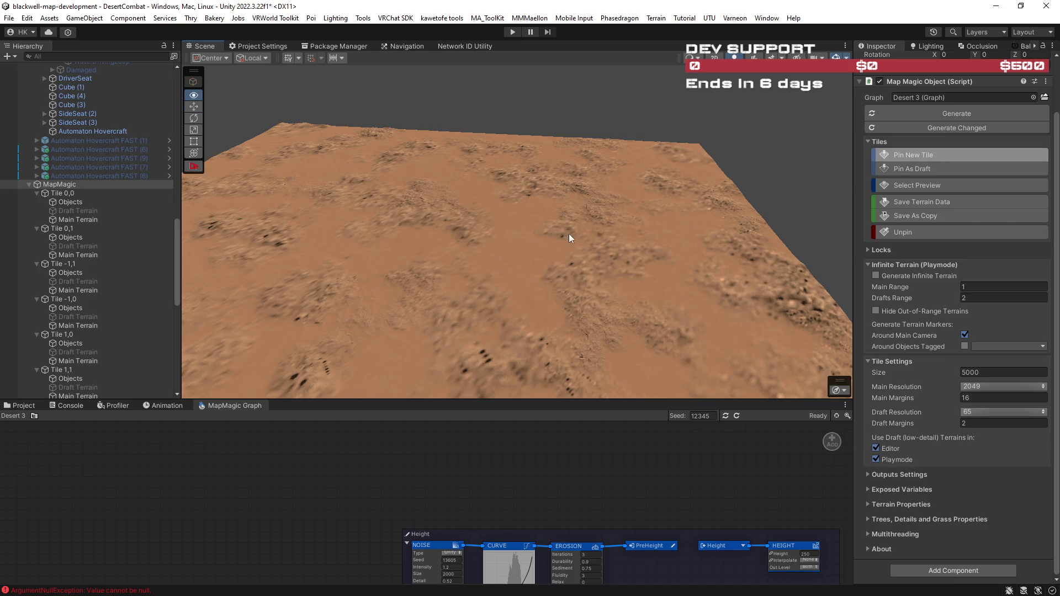
key("w")
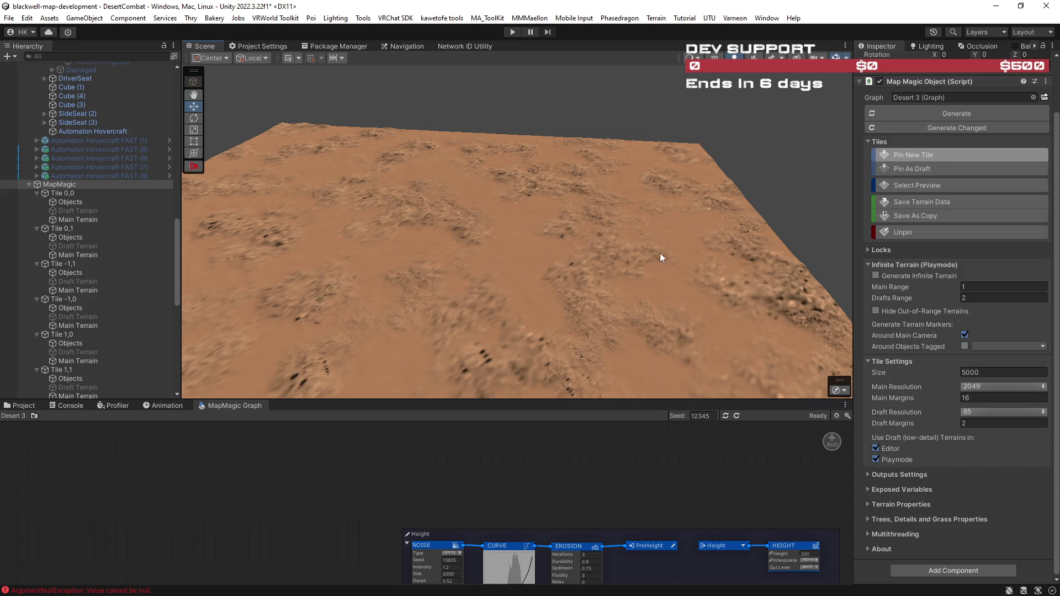